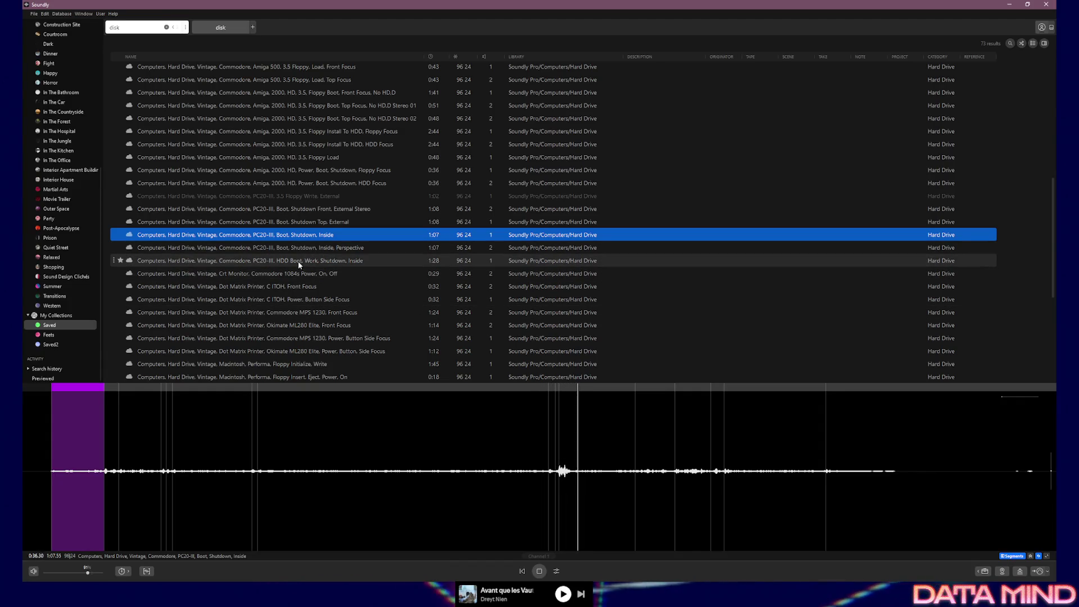
Preview the Dot Matrix Printer and Macintosh Performa floppy initialize sounds.
click(244, 288)
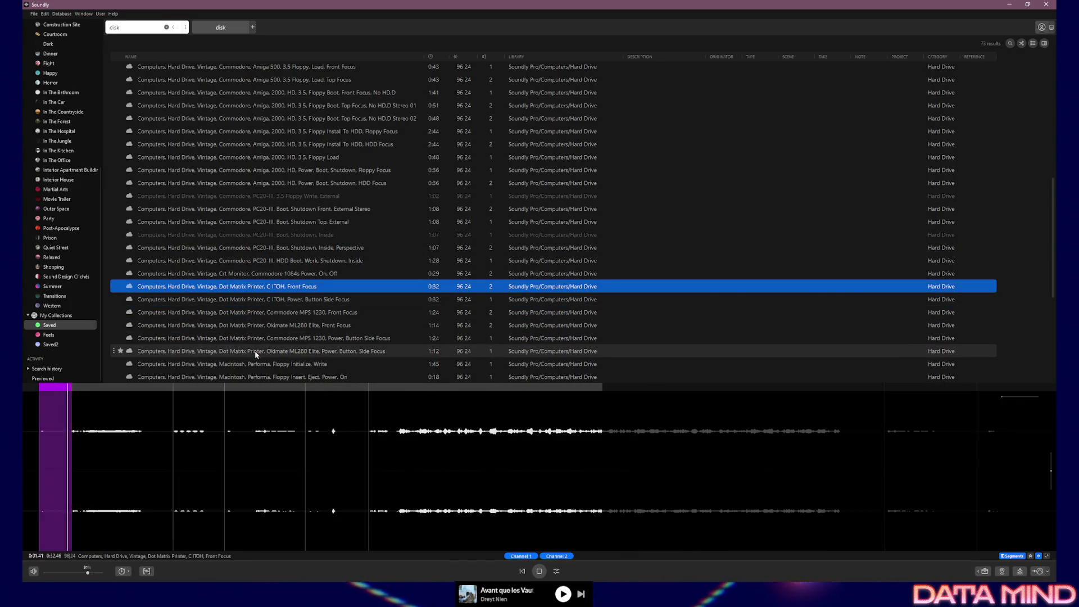
click(247, 364)
scroll(236, 340, down, 2)
scroll(237, 337, down, 1)
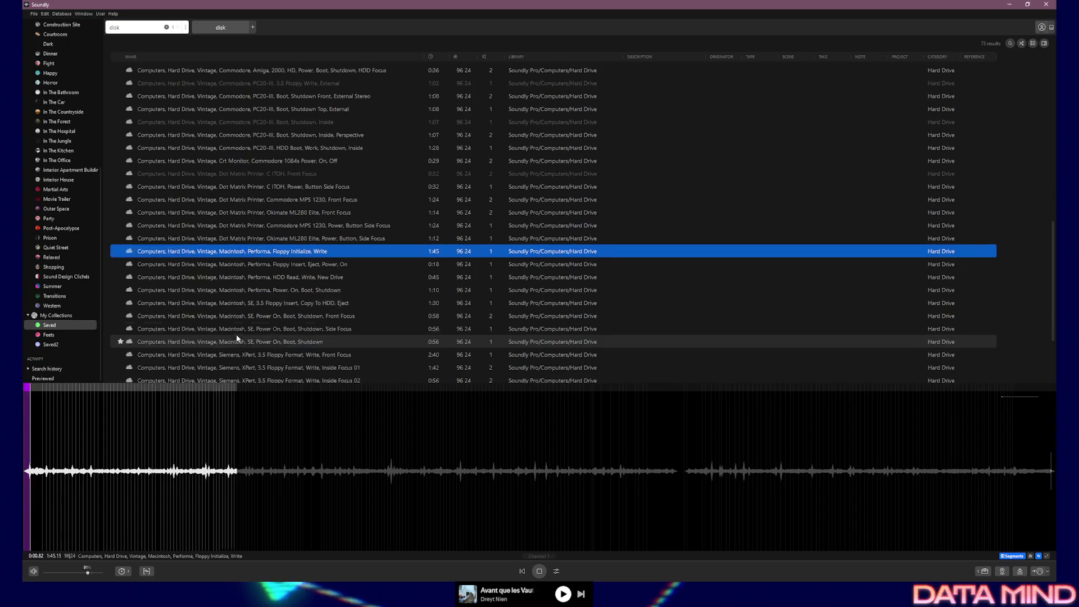
scroll(234, 318, down, 1)
Search the library for 'disk drop'.
scroll(234, 317, down, 1)
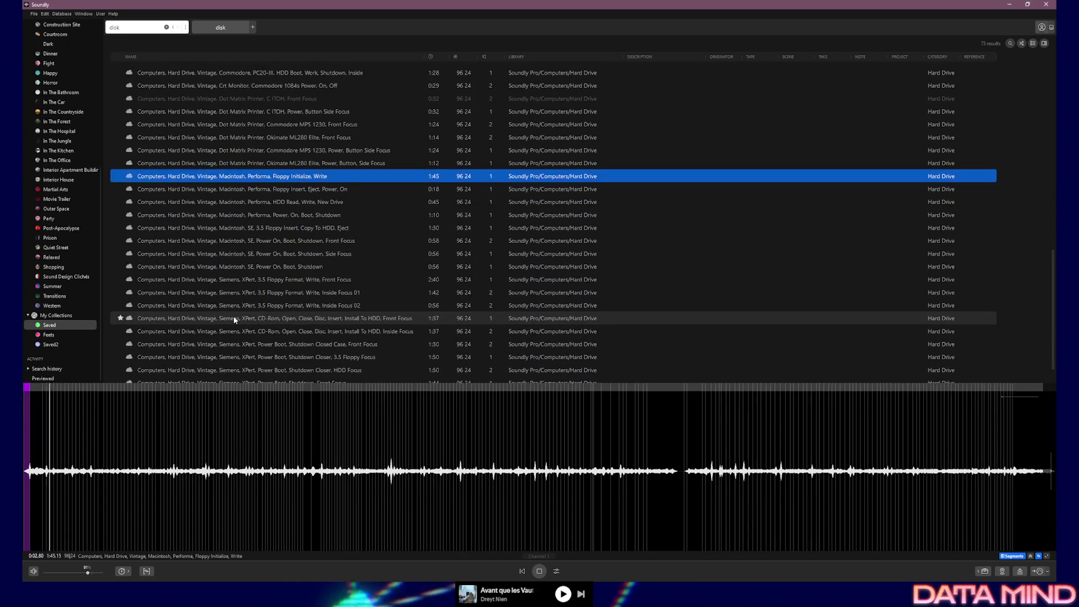
scroll(236, 297, down, 3)
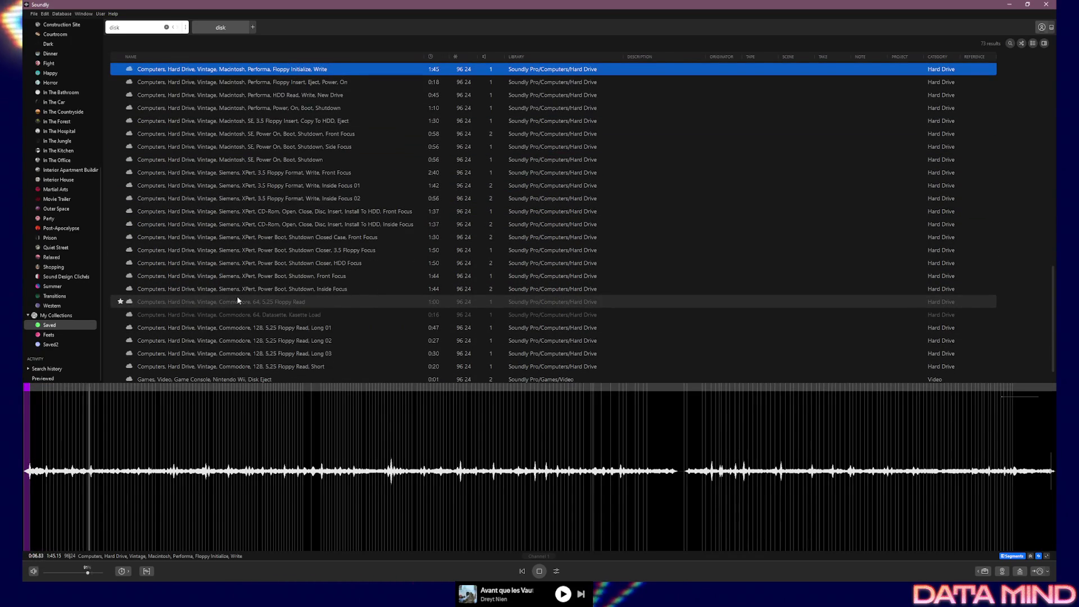
click(146, 27)
key(Return)
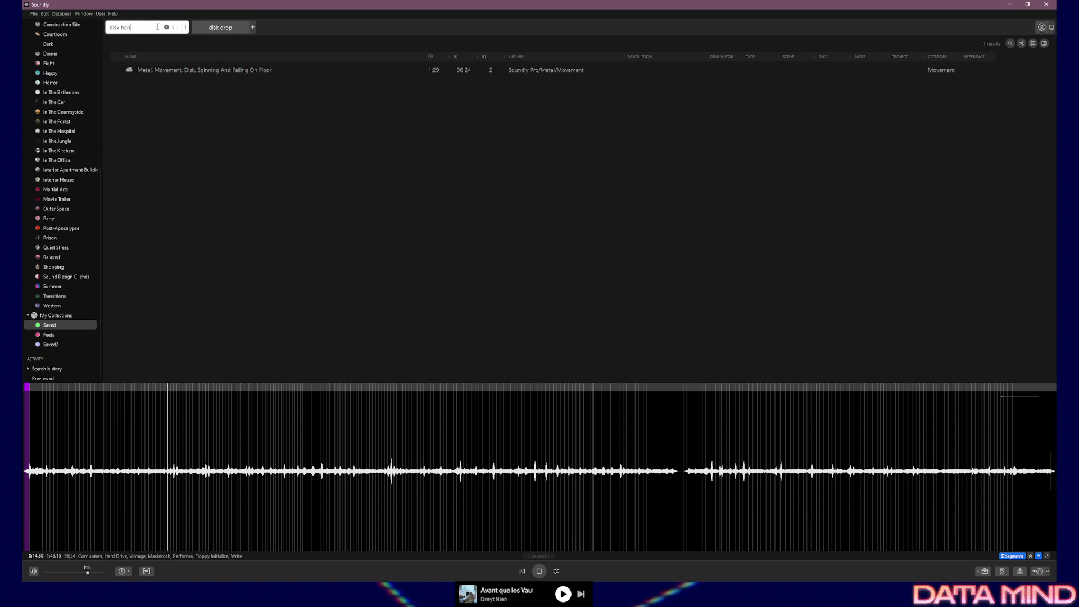
Search for 'disk handling', then clear the search box.
text(dling)
key(Return)
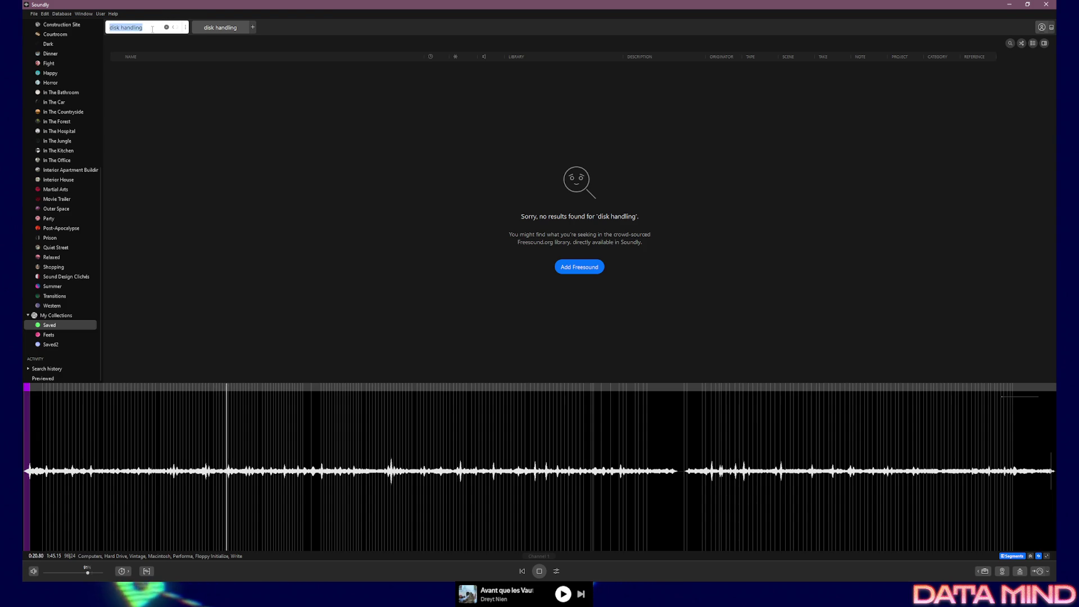
key(ctrl+a)
key(BackSpace)
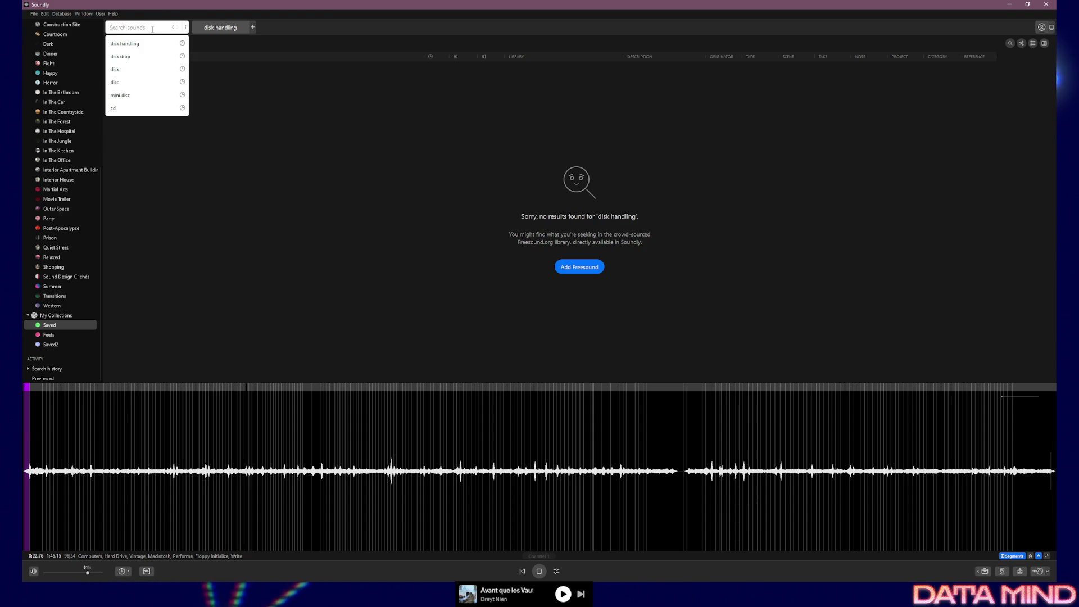
key(Escape)
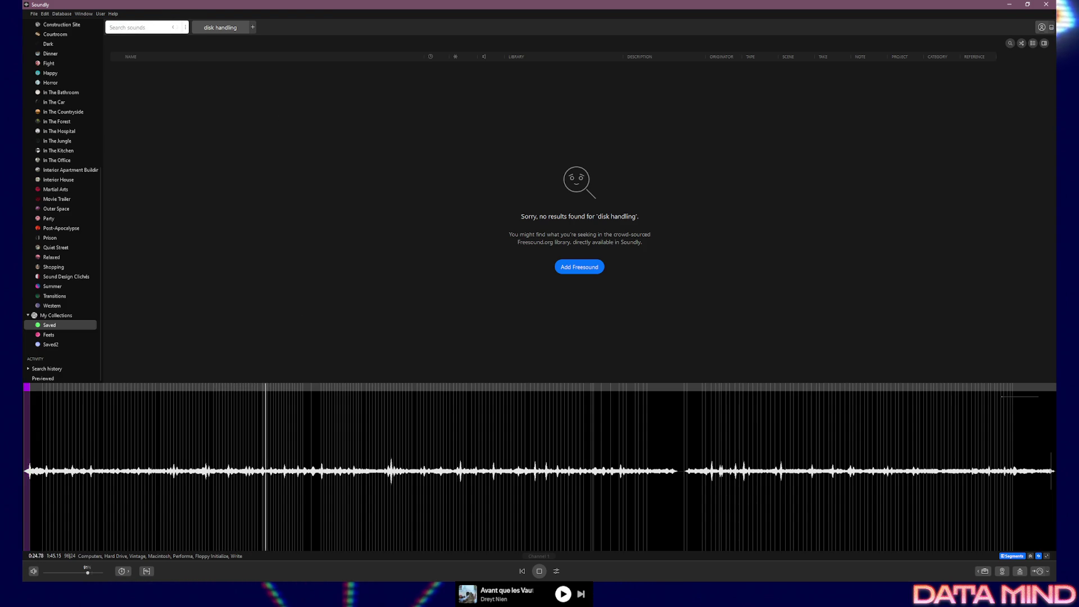
Stop playback and search for 'cd'.
click(540, 572)
scroll(73, 80, up, 5)
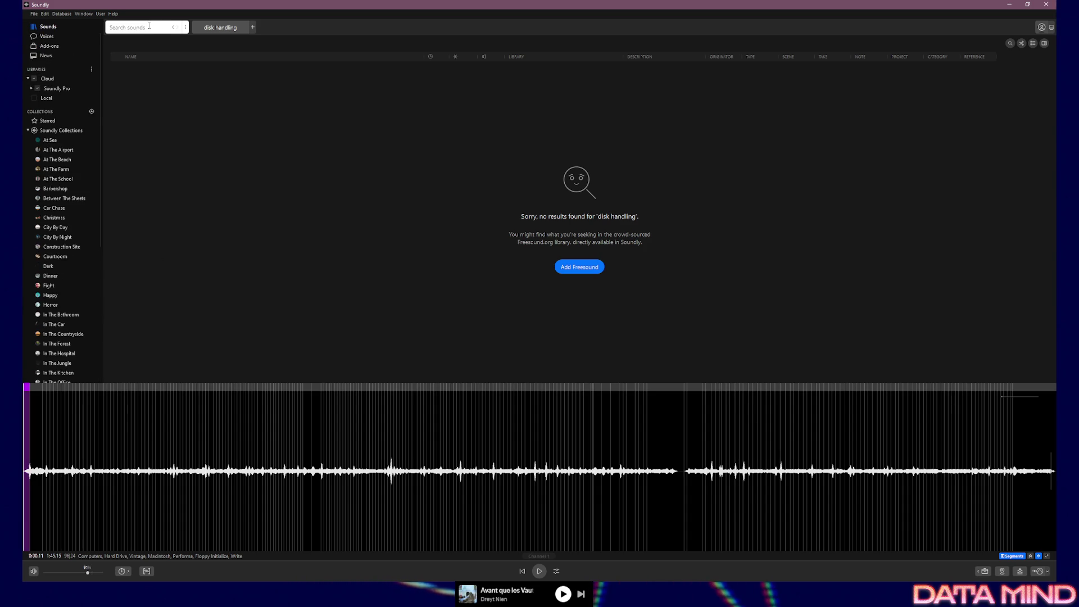
click(150, 27)
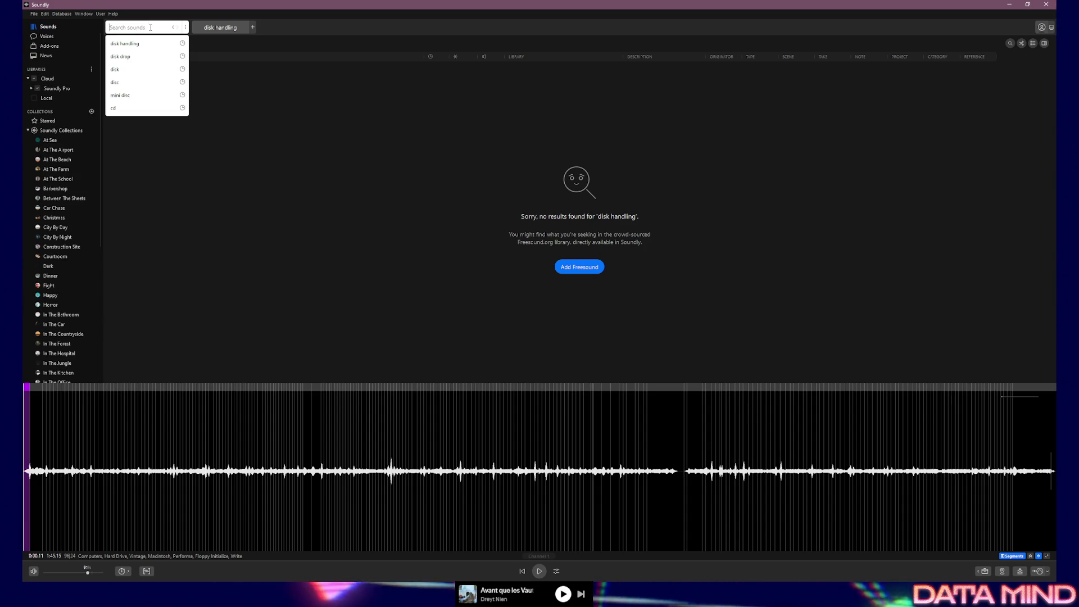
text(cd)
key(Return)
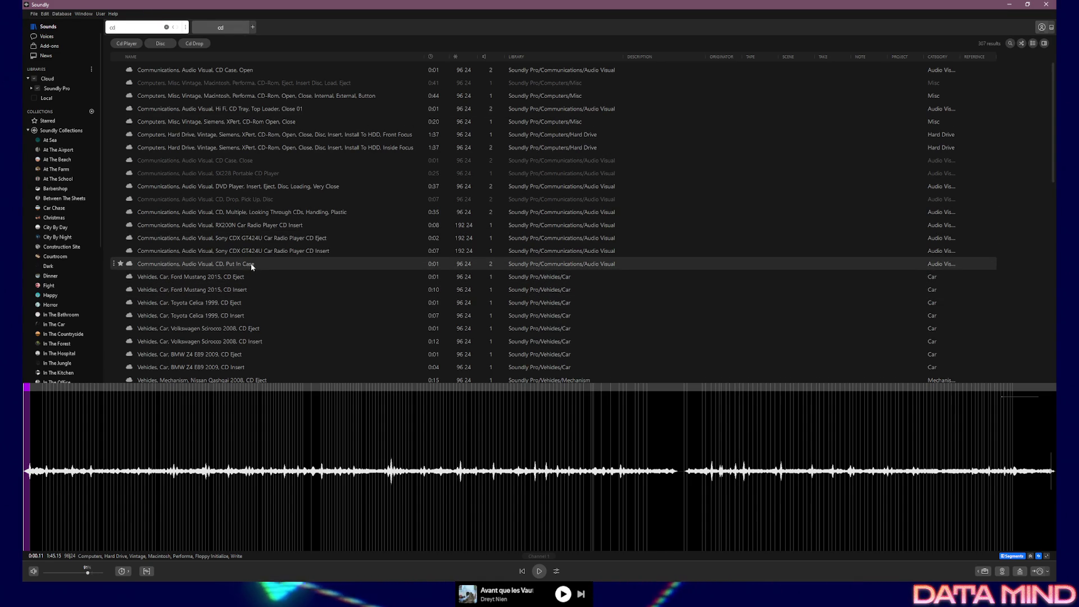
Preview the CD, Multiple, Looking Through CDs, Handling, Plastic sound, dismissing the column options.
click(267, 219)
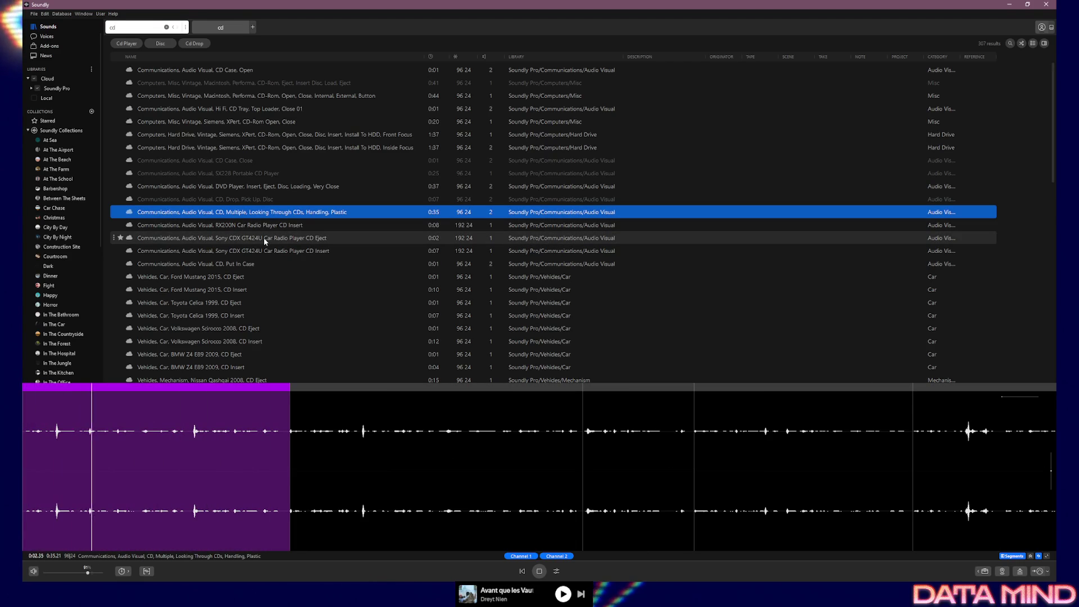
right_click(1008, 57)
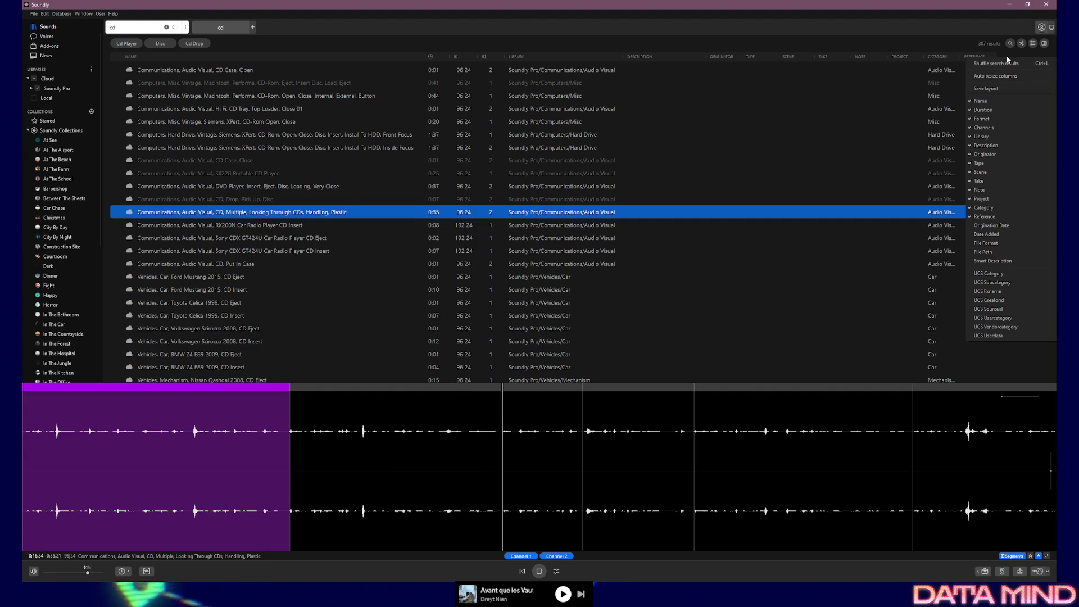
click(1007, 59)
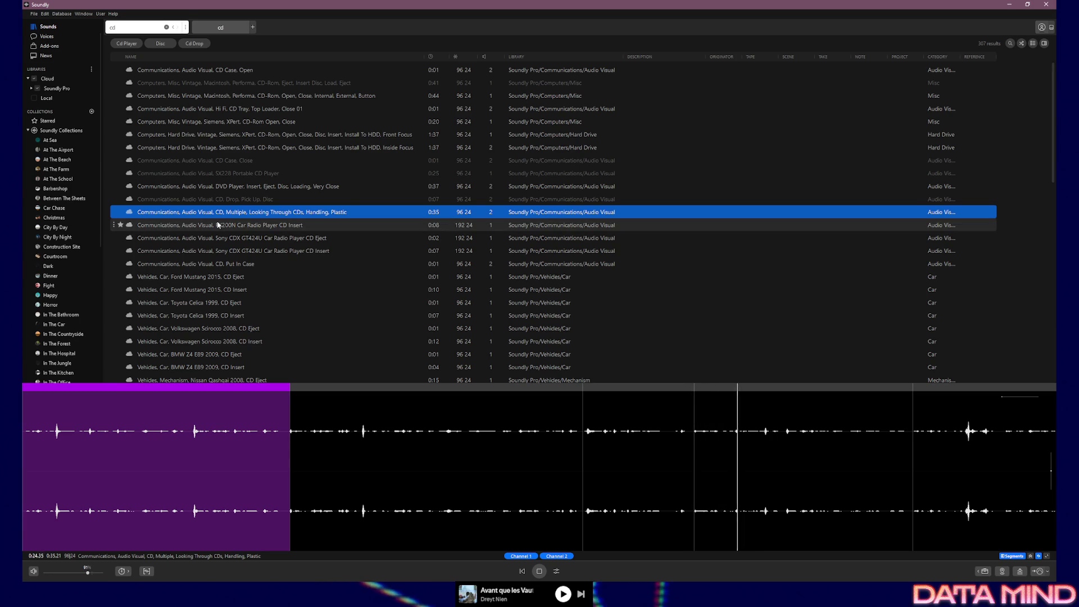
Play the waveform from several points: around 0:24, the last segment, then the start.
click(769, 436)
click(756, 436)
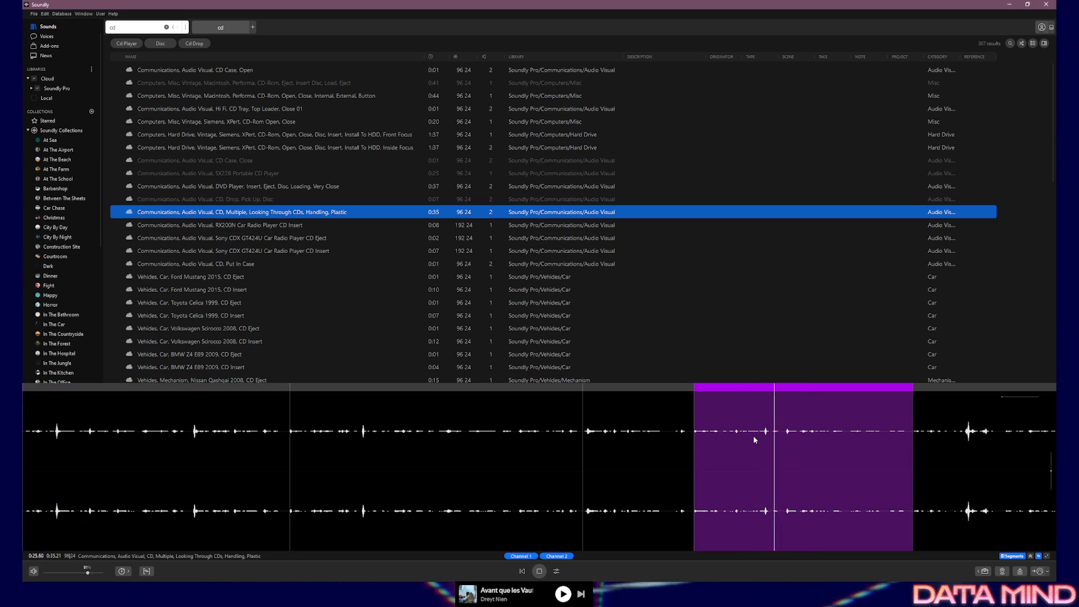
click(723, 443)
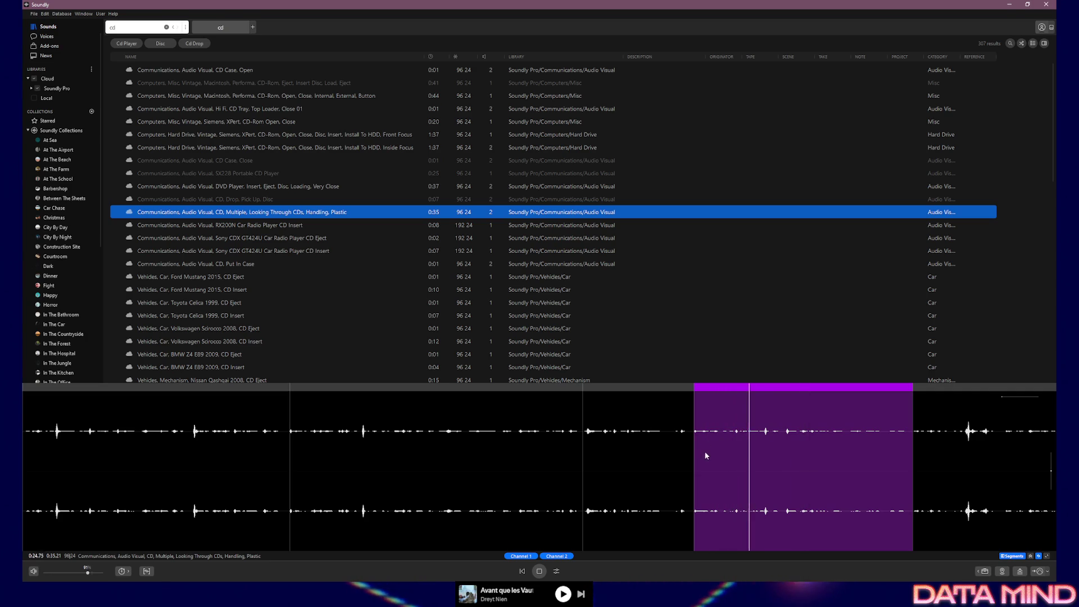
click(942, 444)
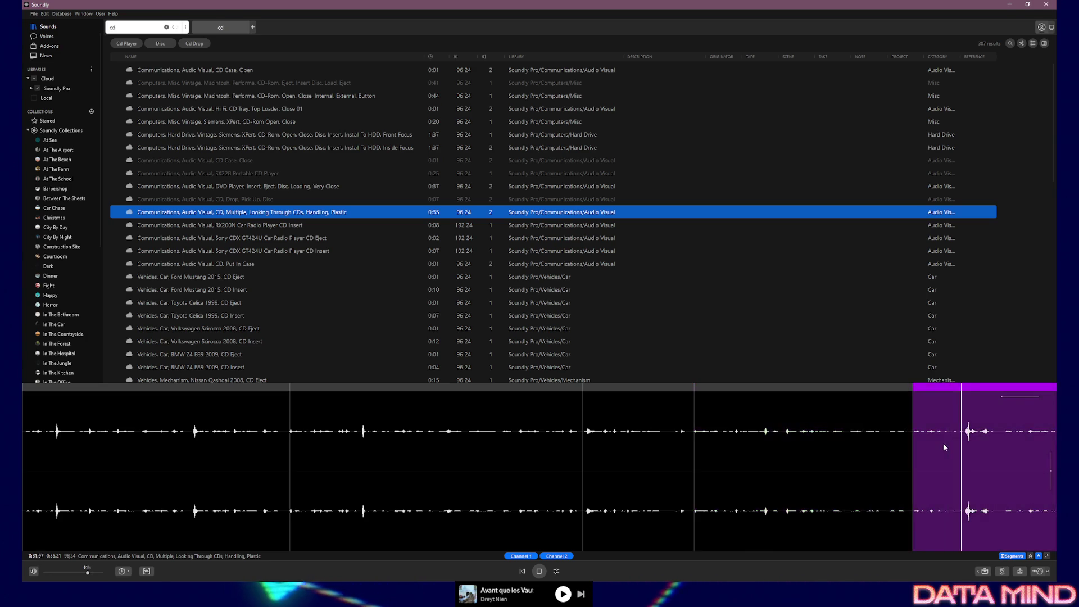
click(944, 446)
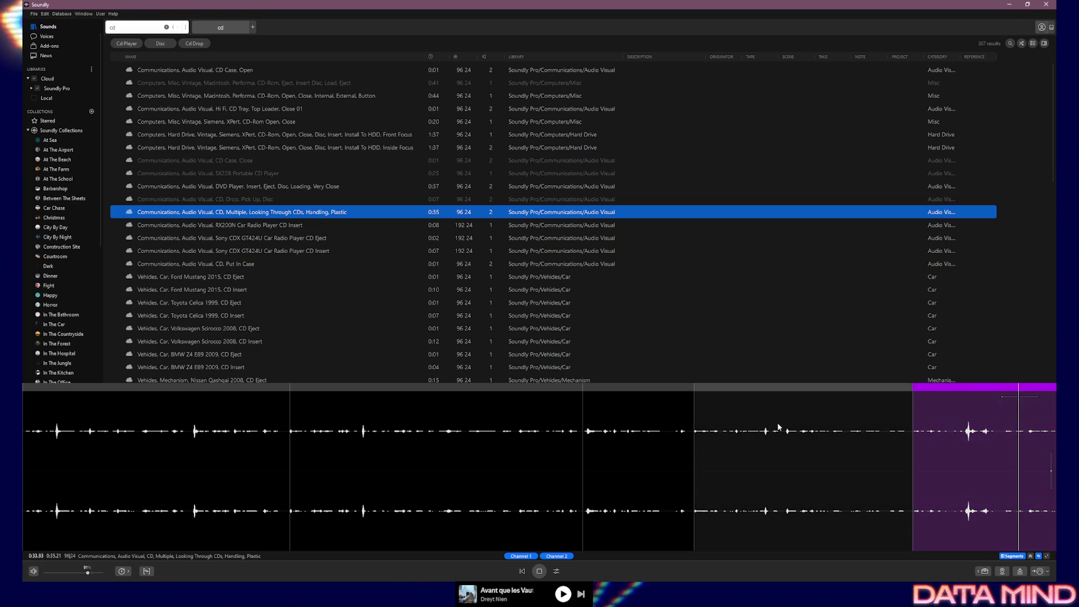
click(194, 447)
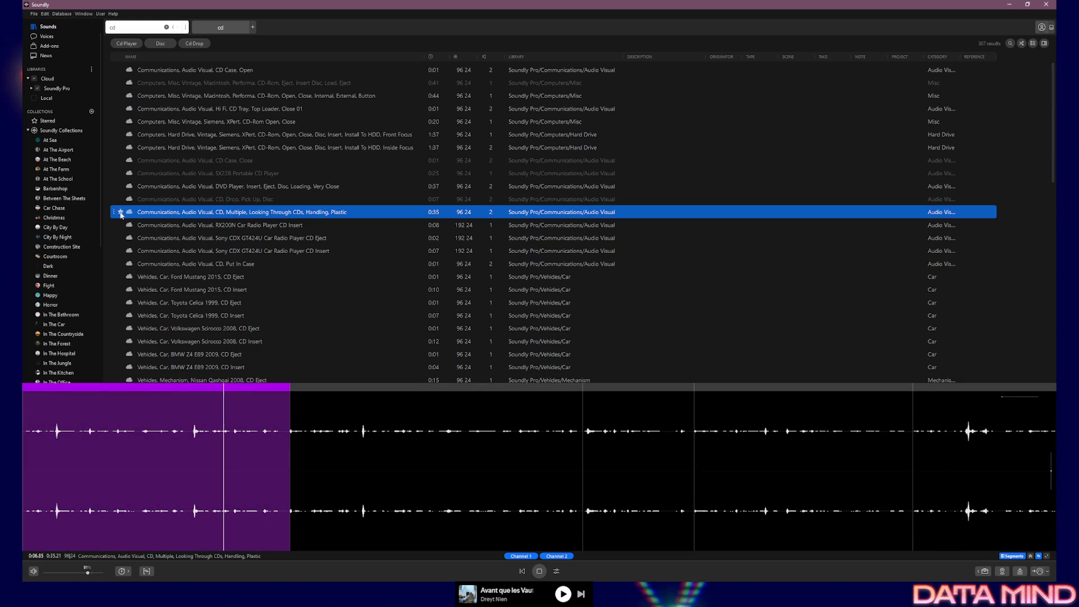
Add the CD handling sound to the Starred collection.
right_click(174, 212)
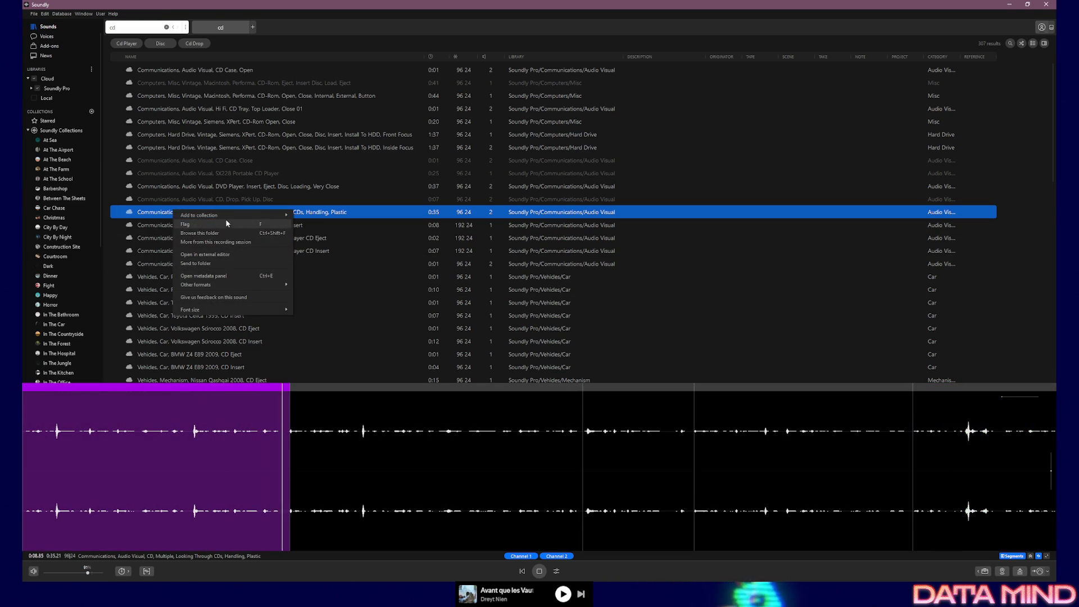
mouse_move(242, 215)
click(333, 242)
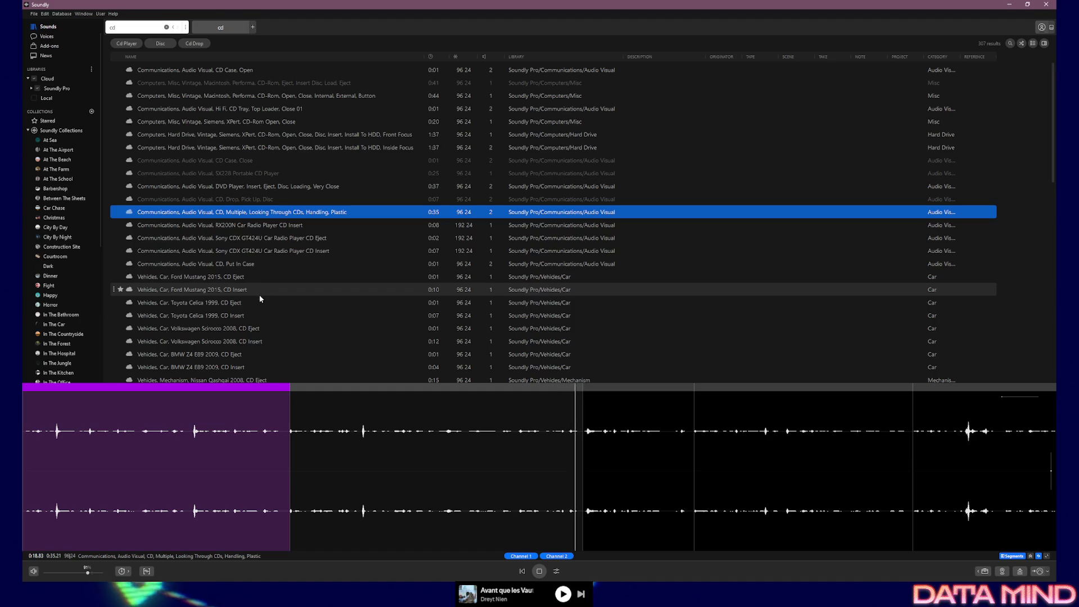
Preview the CD, Put In Case and DVD Player insert/eject sounds.
scroll(265, 330, down, 1)
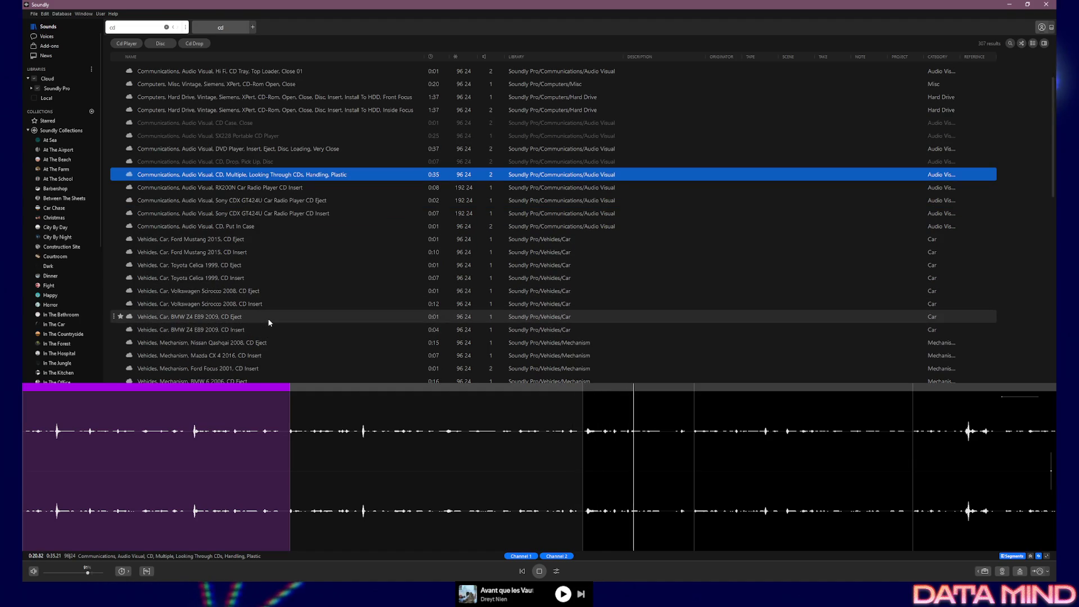
scroll(269, 326, down, 1)
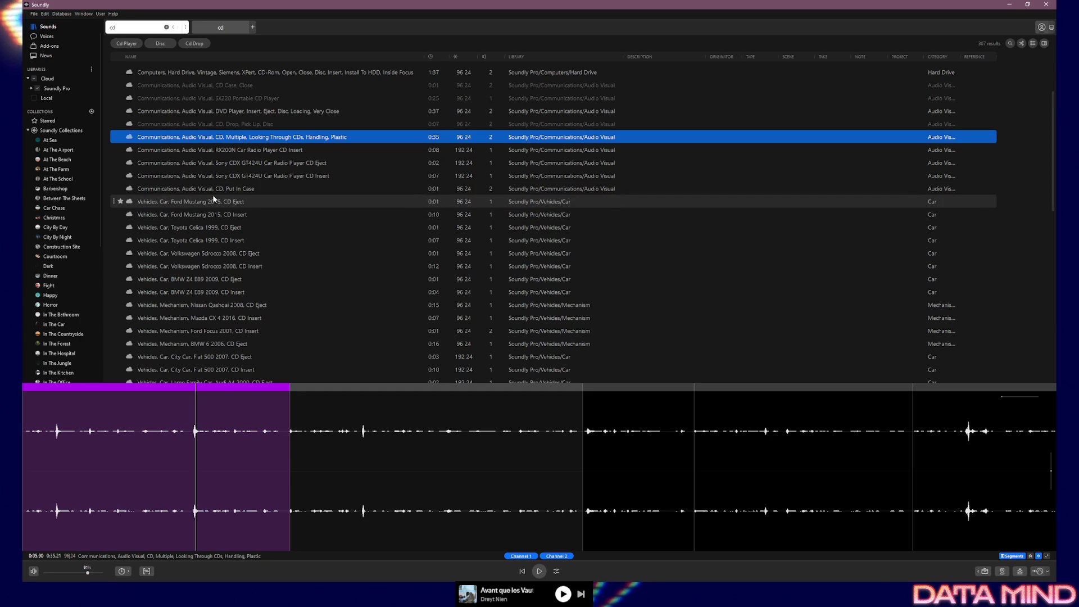
click(190, 191)
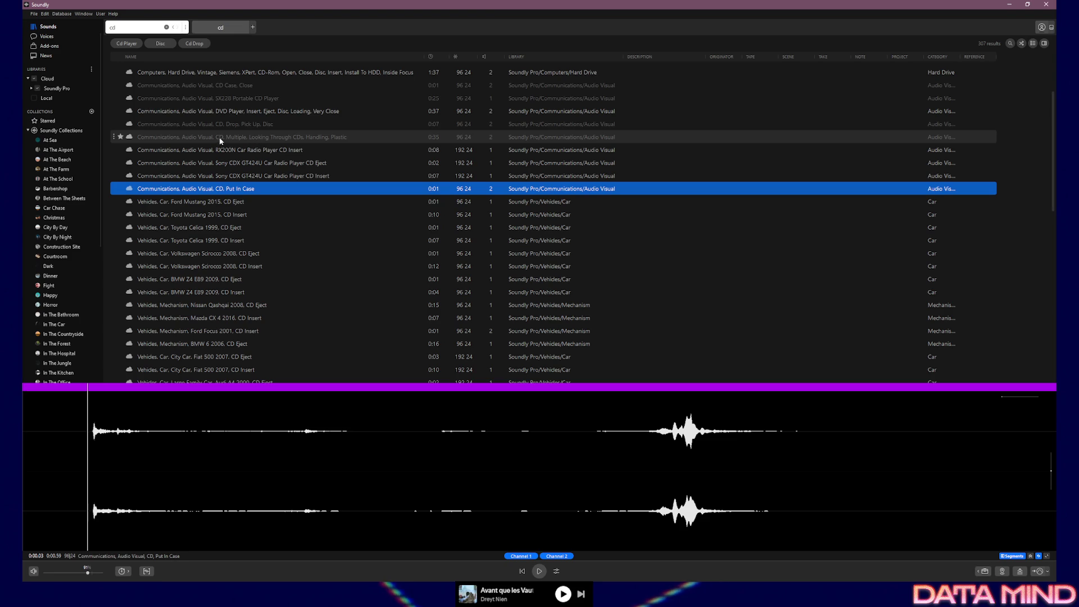
click(237, 115)
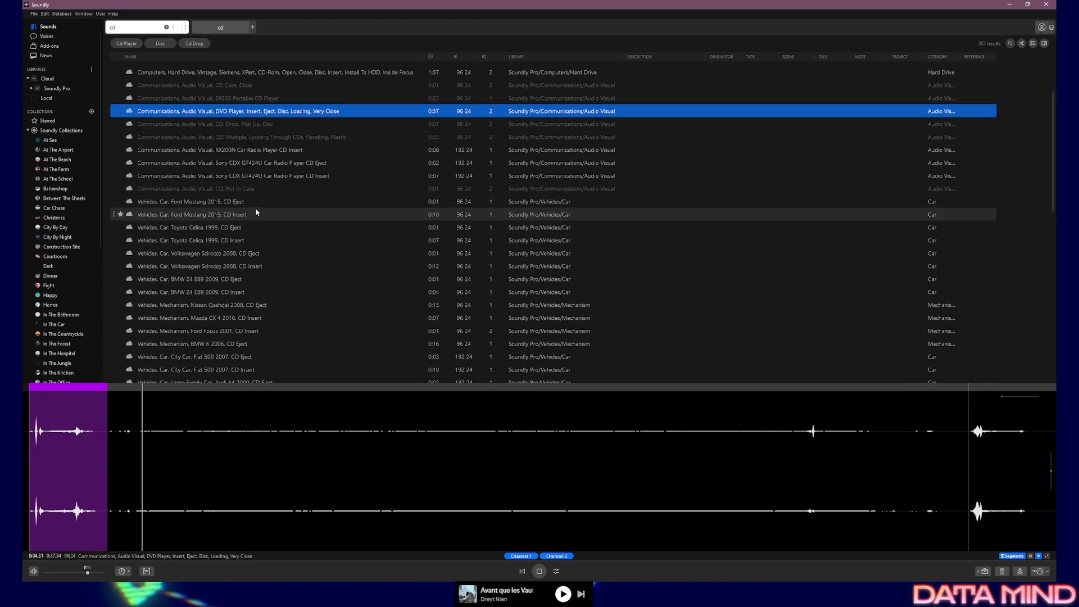
Audition the Linoleum Floor, Spin Wobble and Floor 01/02 CD drops, then Look Through, Plastic Cover, Floor.
scroll(269, 279, down, 3)
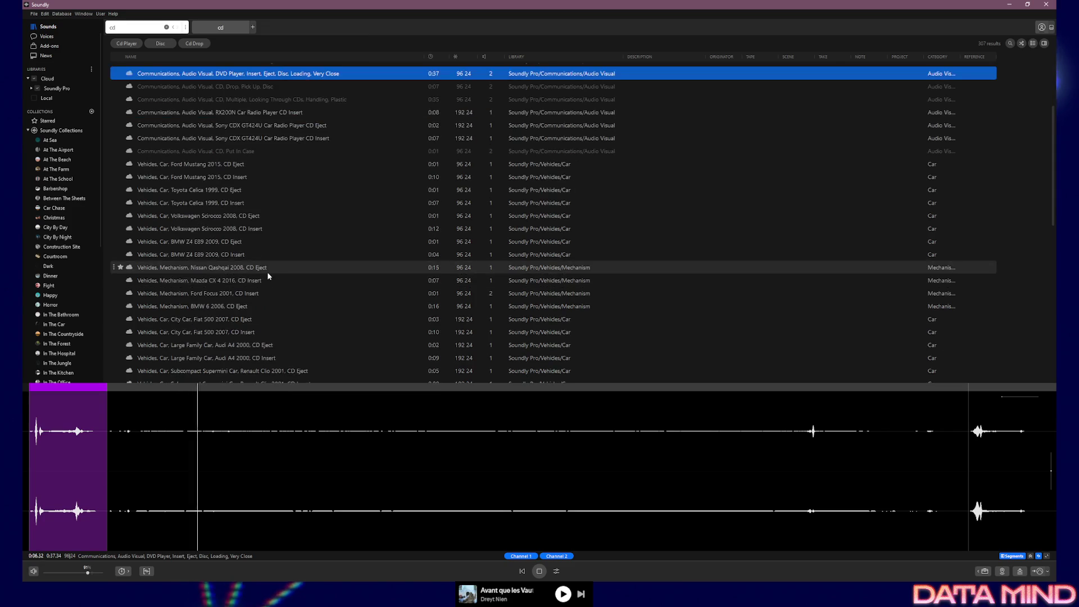
scroll(306, 285, down, 4)
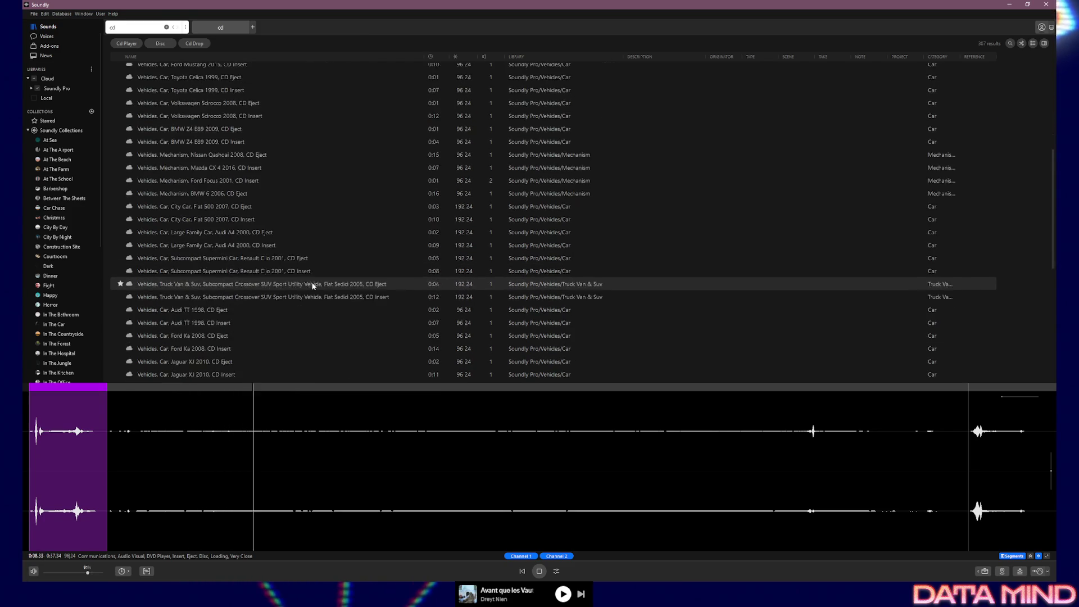
scroll(326, 276, down, 2)
scroll(325, 280, down, 4)
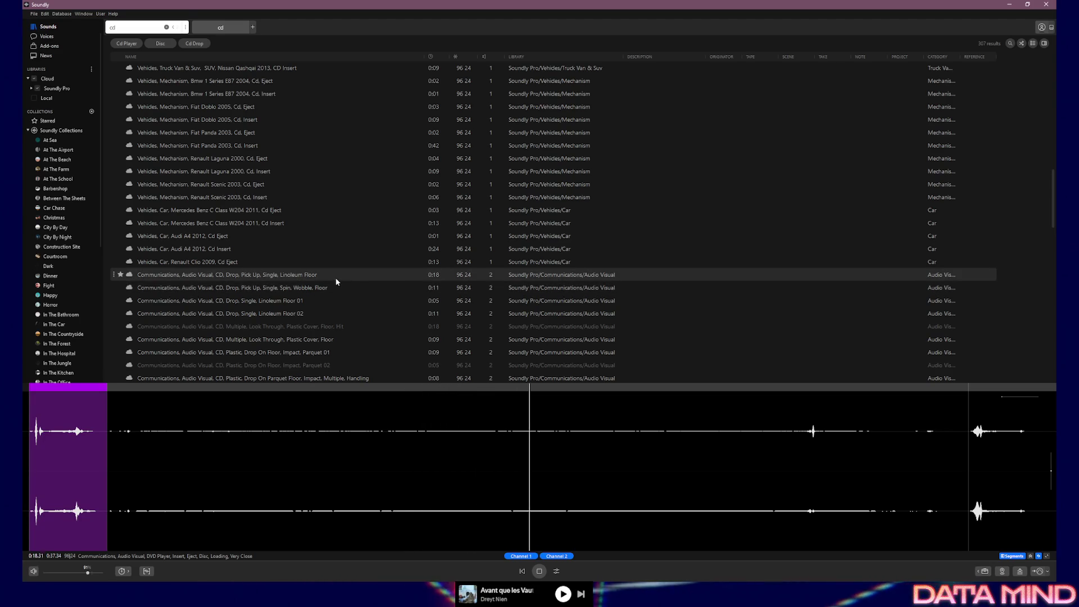
click(328, 276)
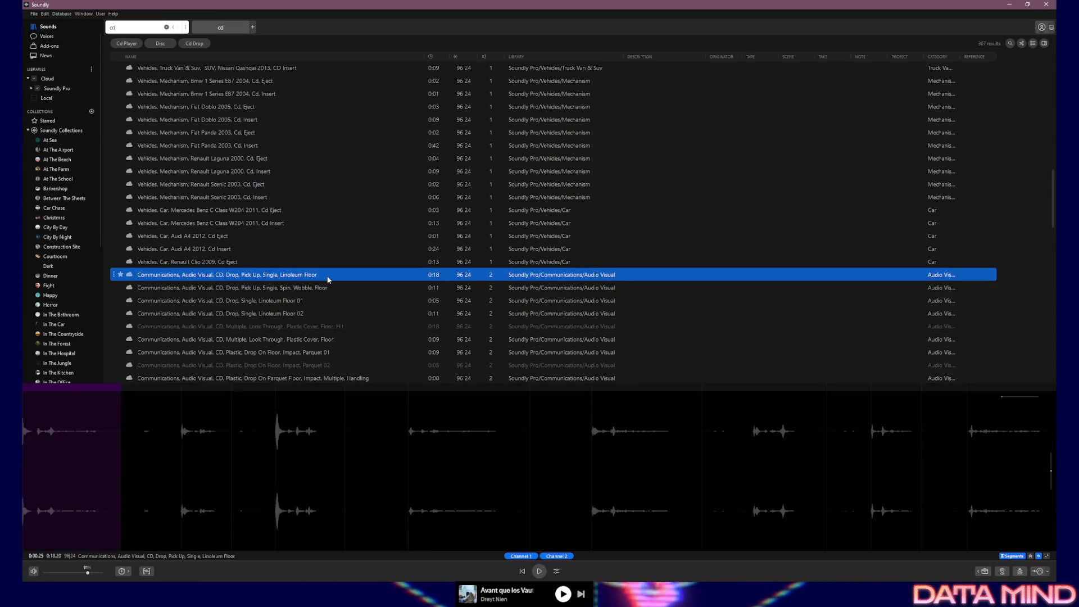
click(337, 287)
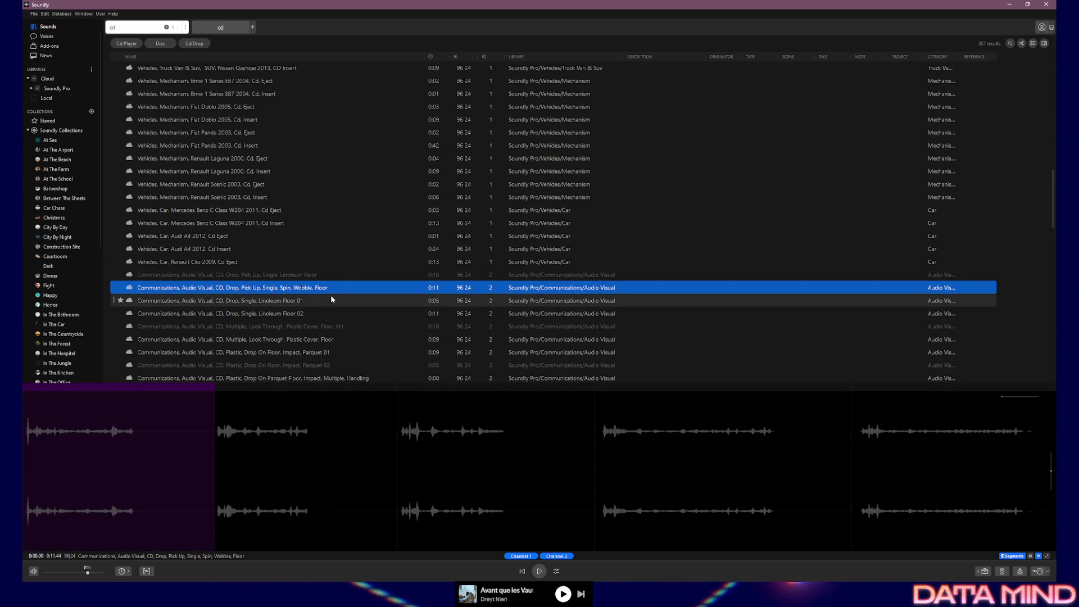
click(324, 300)
click(322, 313)
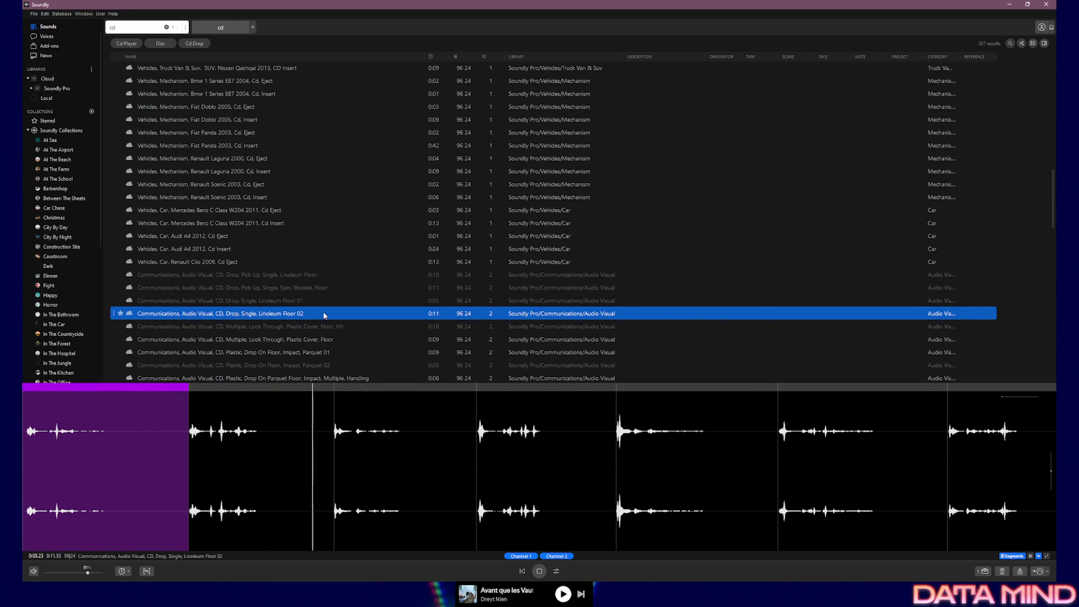
scroll(320, 303, down, 1)
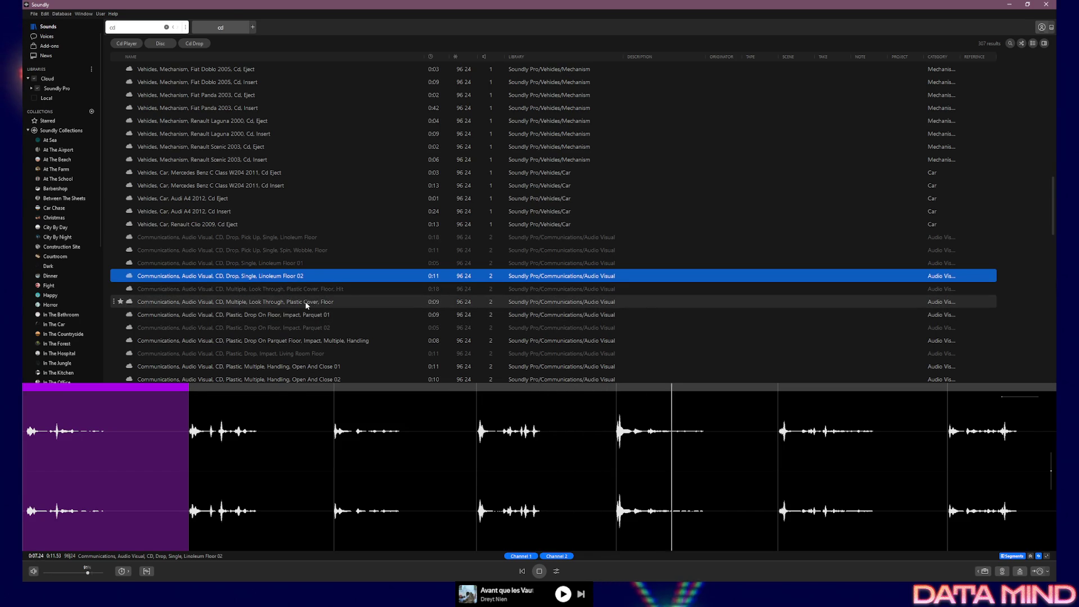
click(309, 305)
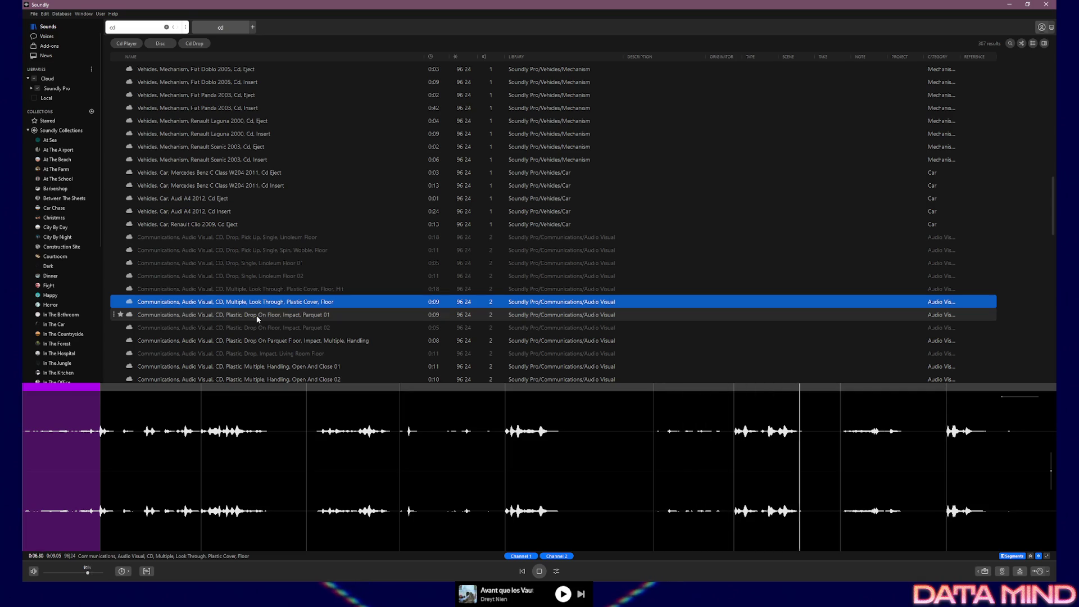
Audition the Parquet 01, Parquet handling, Living Room Floor and Open And Close 01 sounds.
click(257, 316)
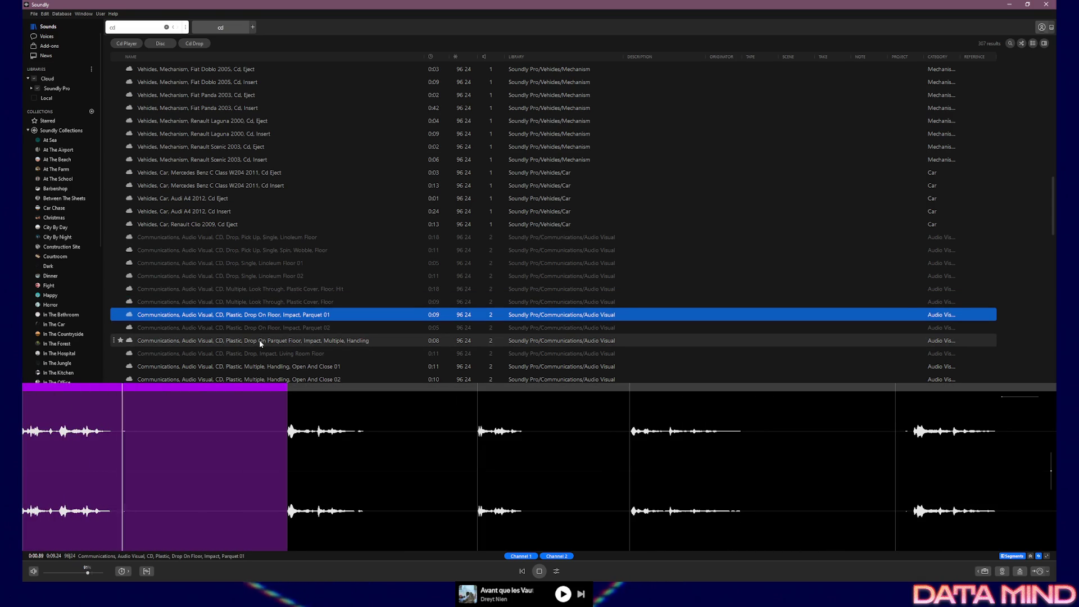
scroll(260, 340, down, 1)
click(236, 304)
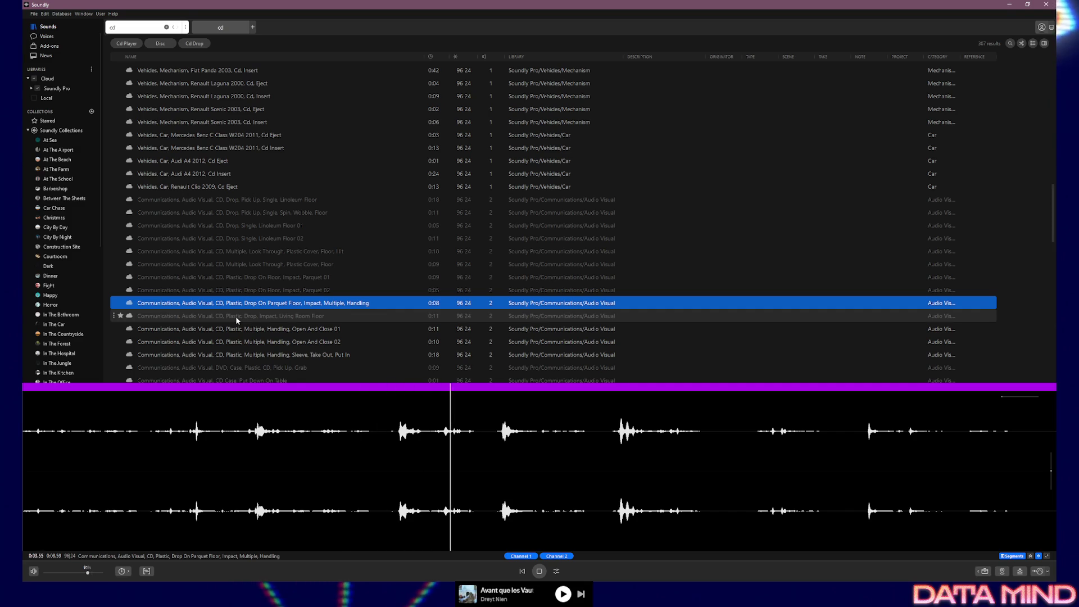
click(301, 318)
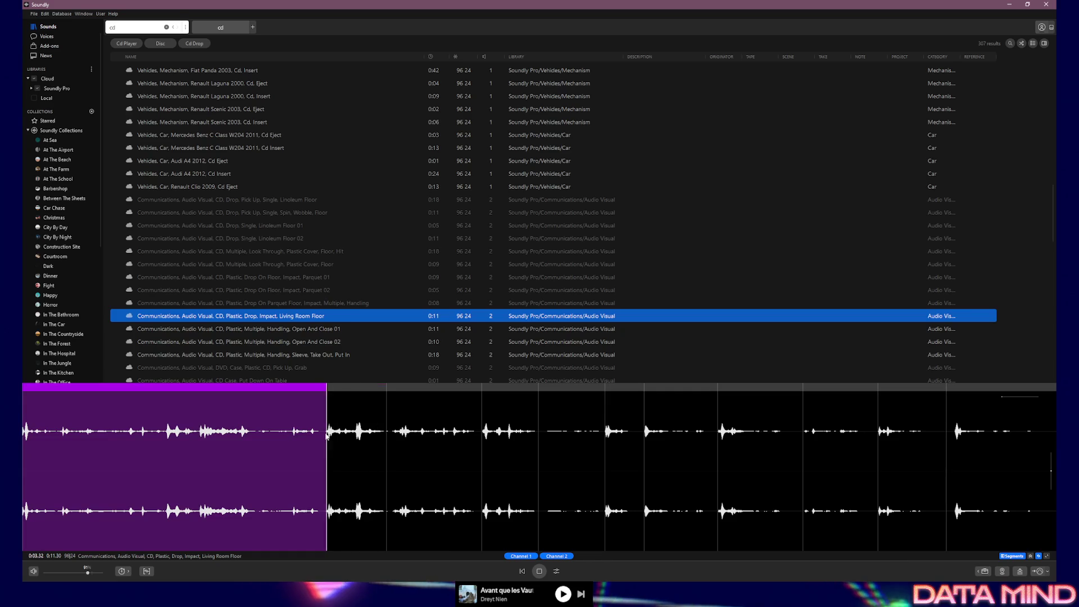
click(305, 334)
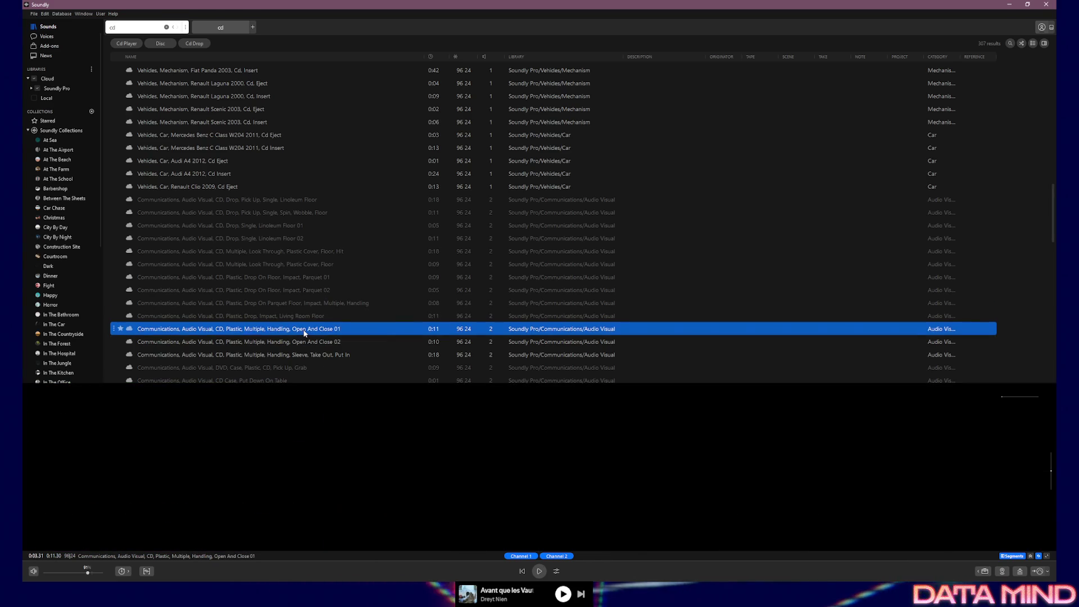
Preview the CD Player, Play, Stop Or Pause Button, Press sound.
scroll(311, 338, down, 1)
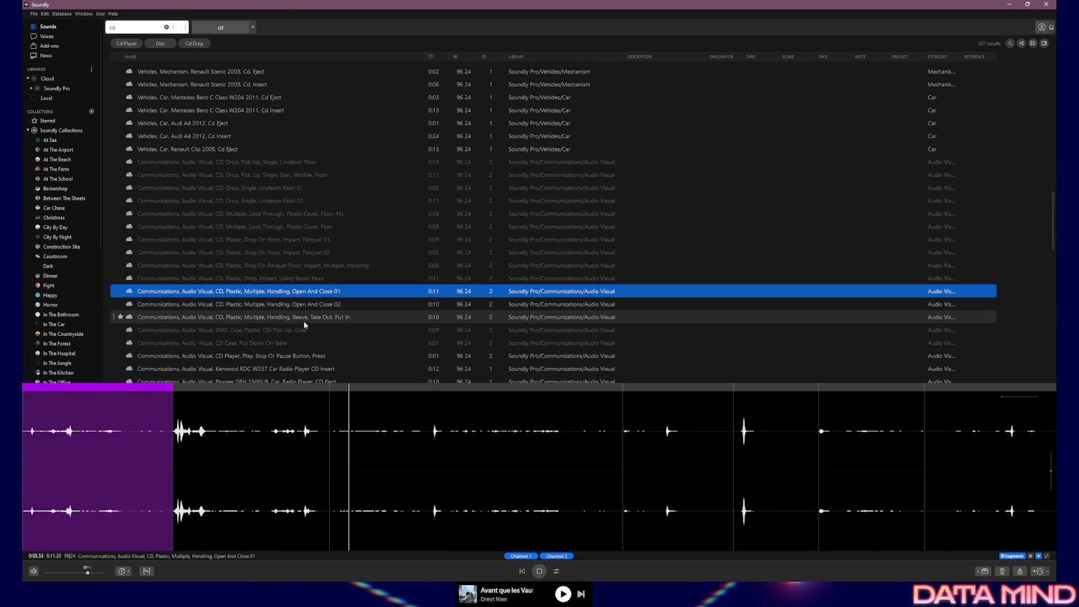
scroll(308, 325, down, 1)
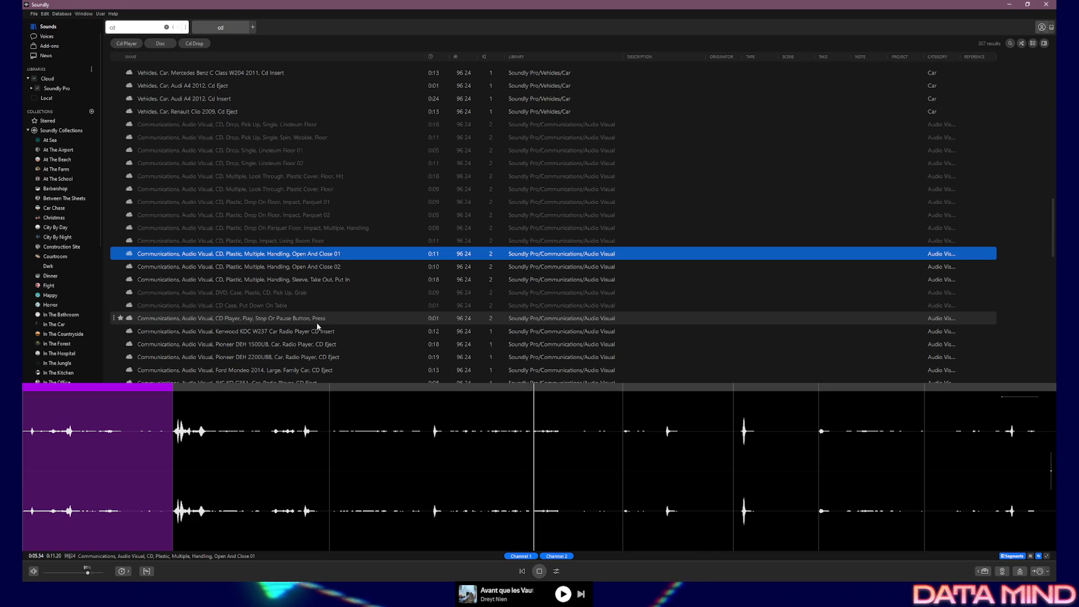
scroll(317, 326, down, 1)
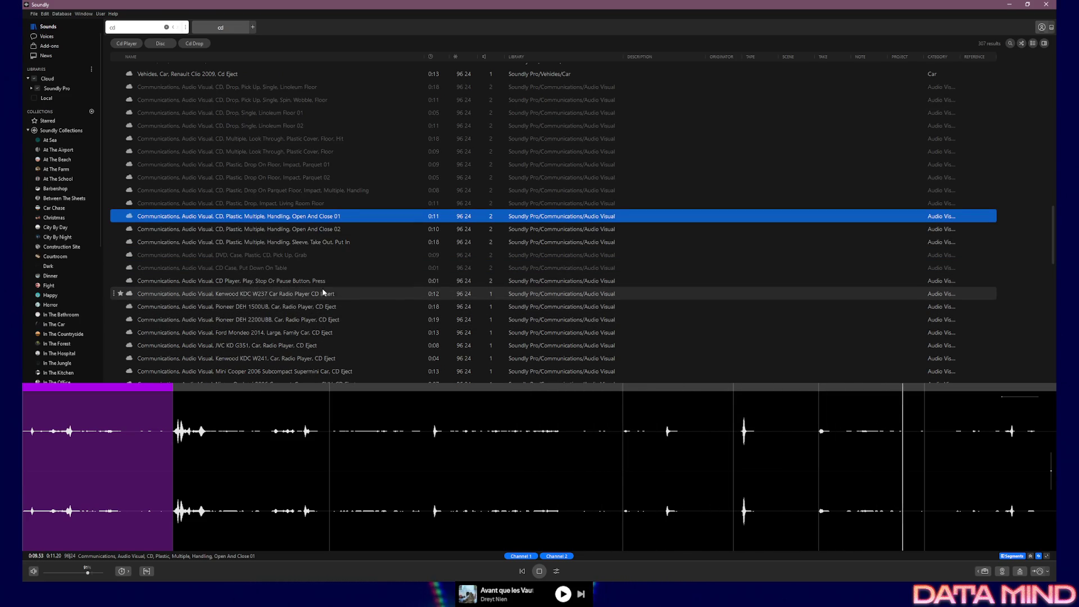
click(298, 281)
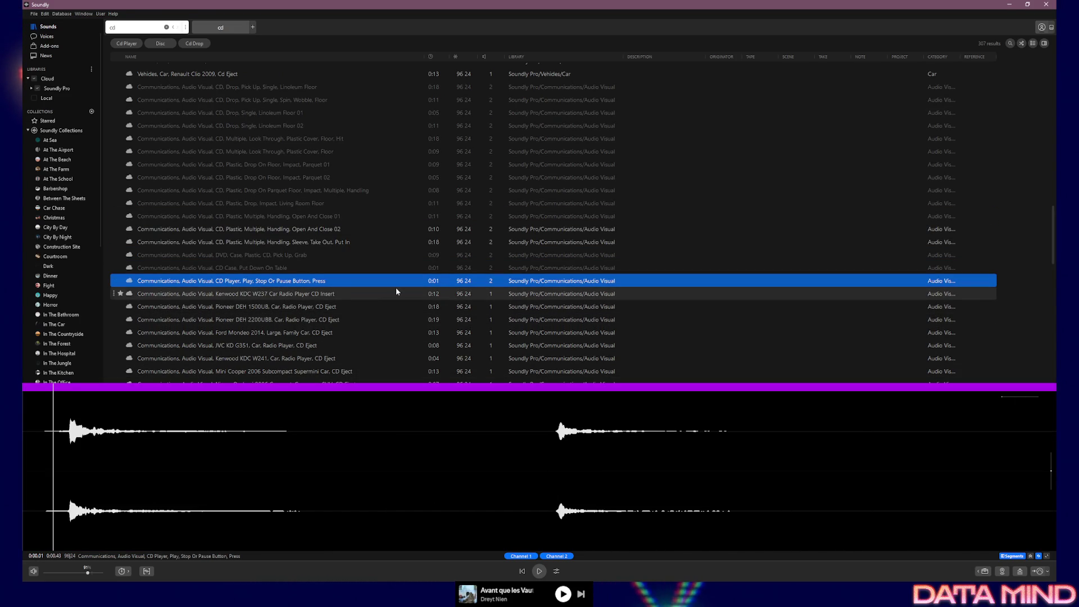
scroll(345, 332, down, 2)
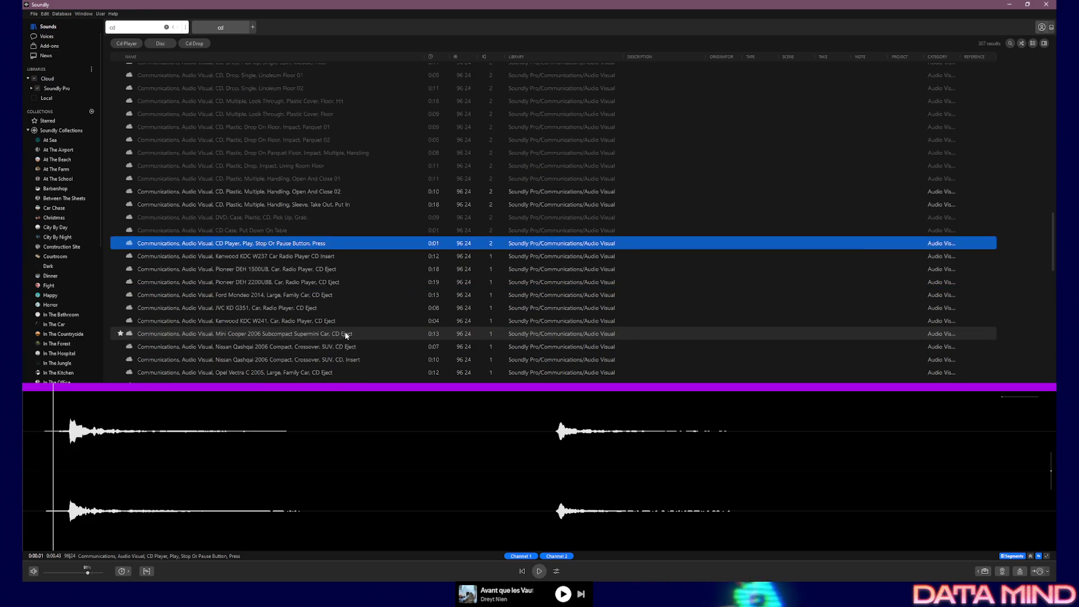
scroll(369, 326, down, 3)
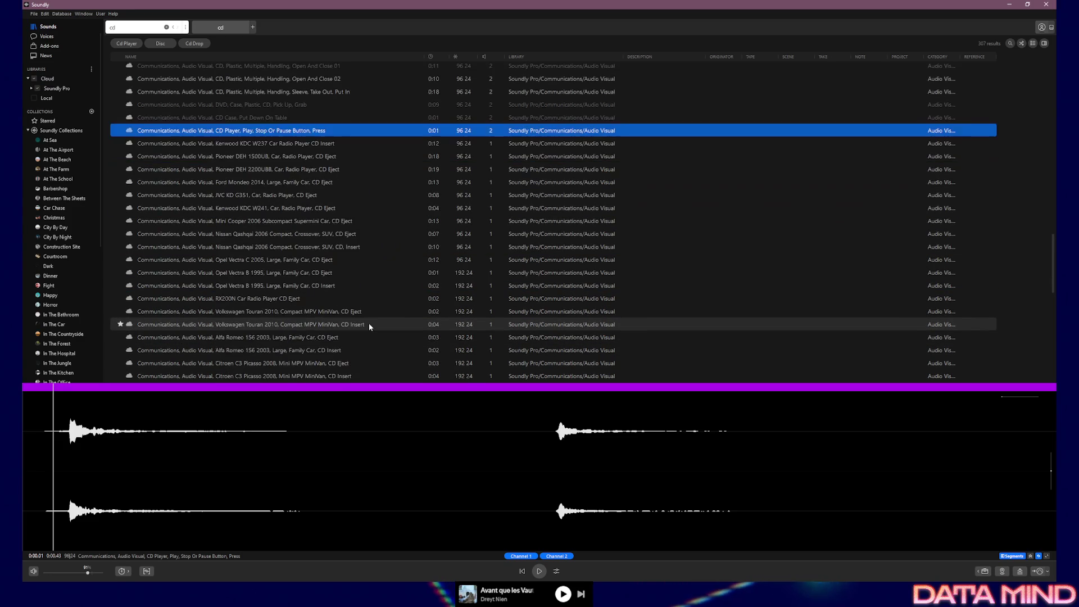
scroll(369, 327, down, 2)
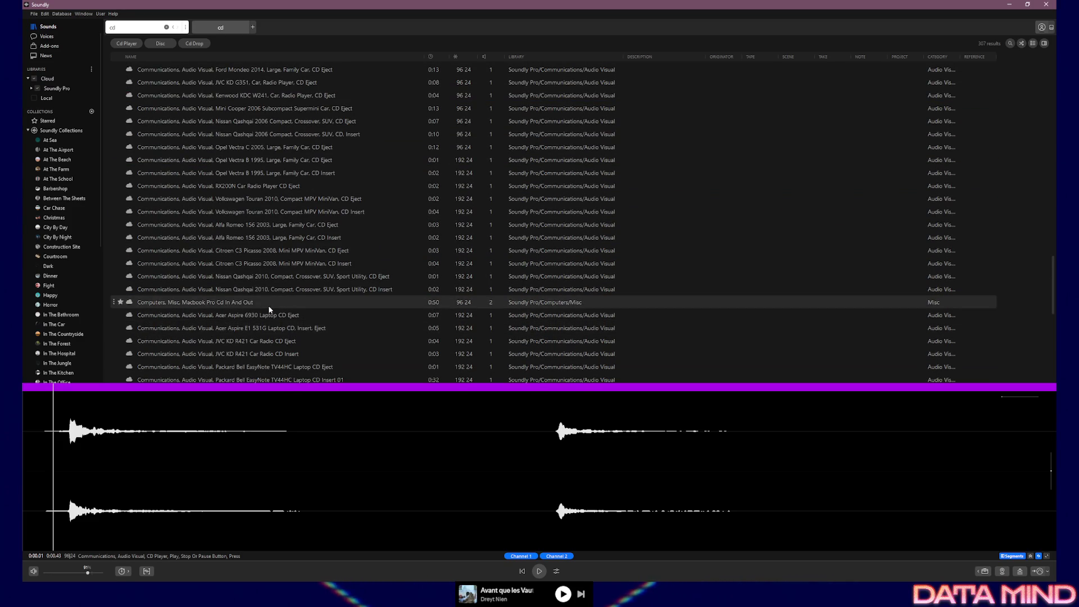
Preview the Macbook Pro Cd In And Out and crowbar CD player destruction sounds.
click(268, 304)
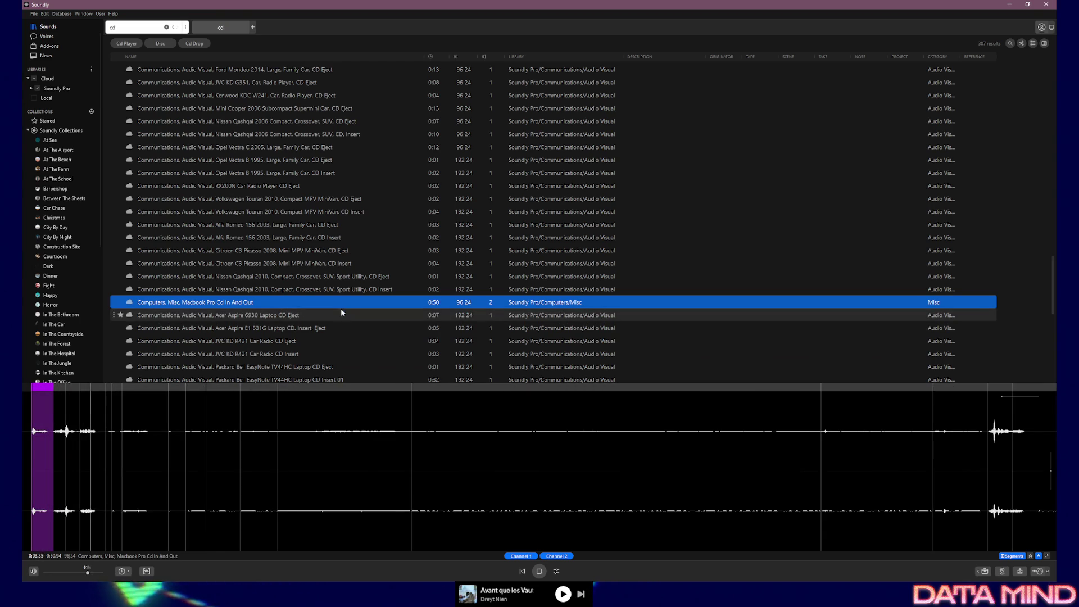
scroll(337, 320, down, 3)
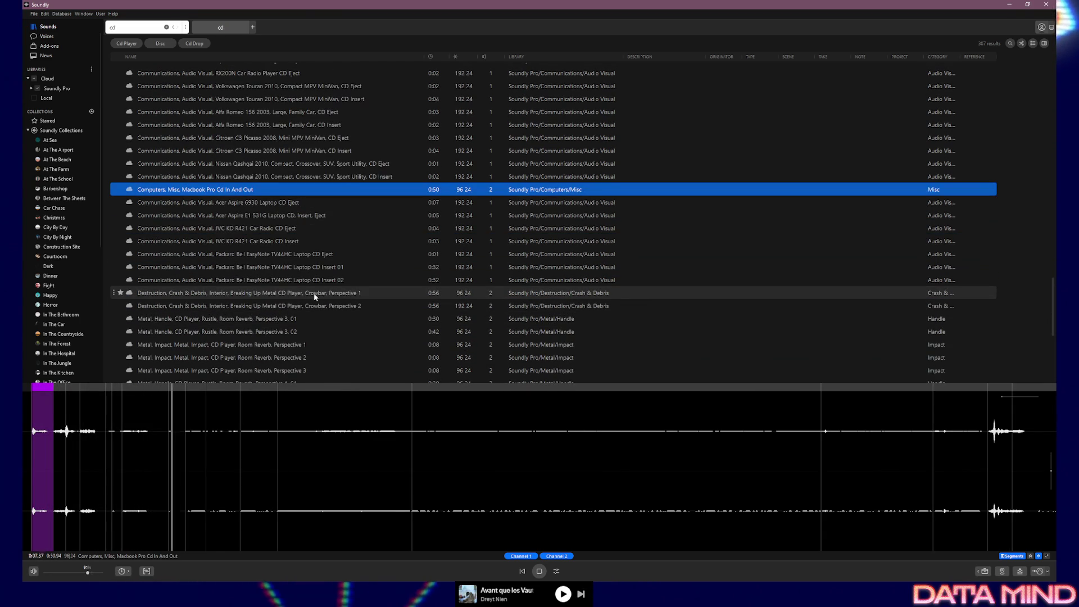
click(263, 294)
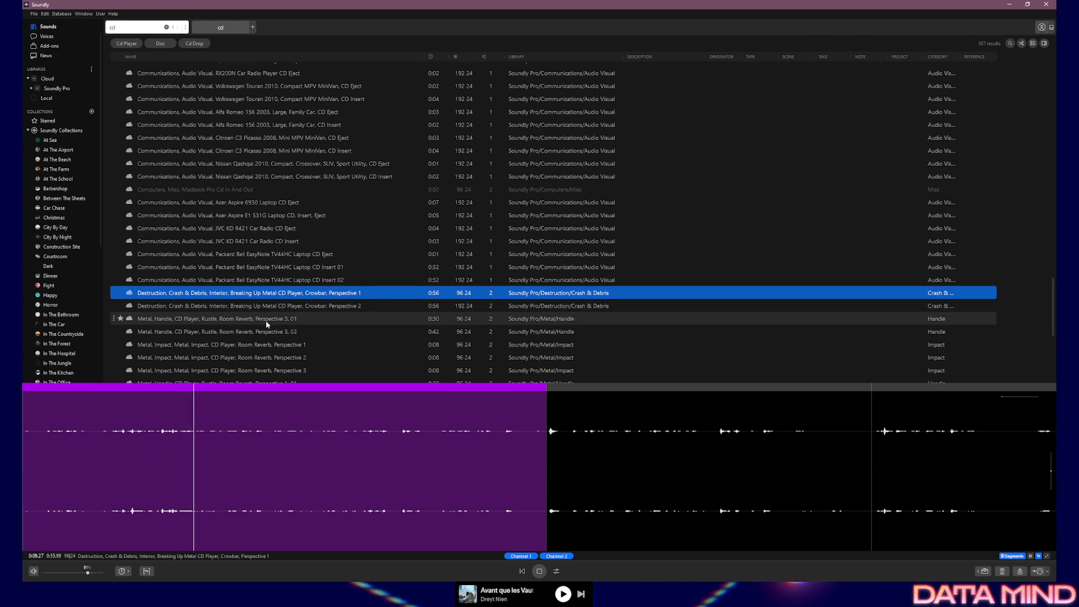
Preview the hard plastic CD cover friction sound, then one more clip below it.
scroll(267, 323, down, 1)
scroll(311, 309, down, 2)
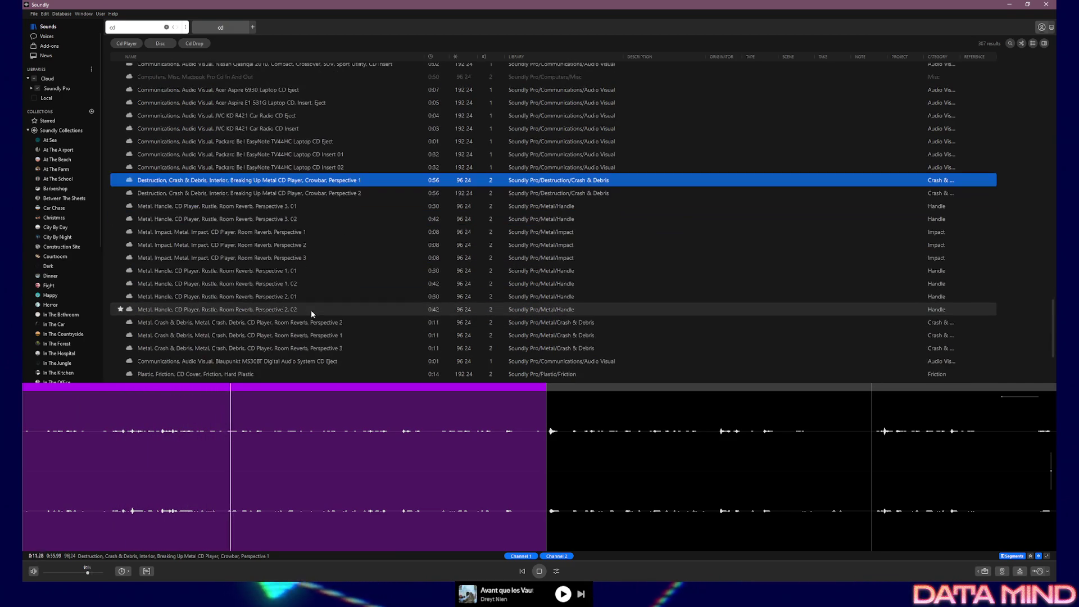
scroll(362, 317, down, 1)
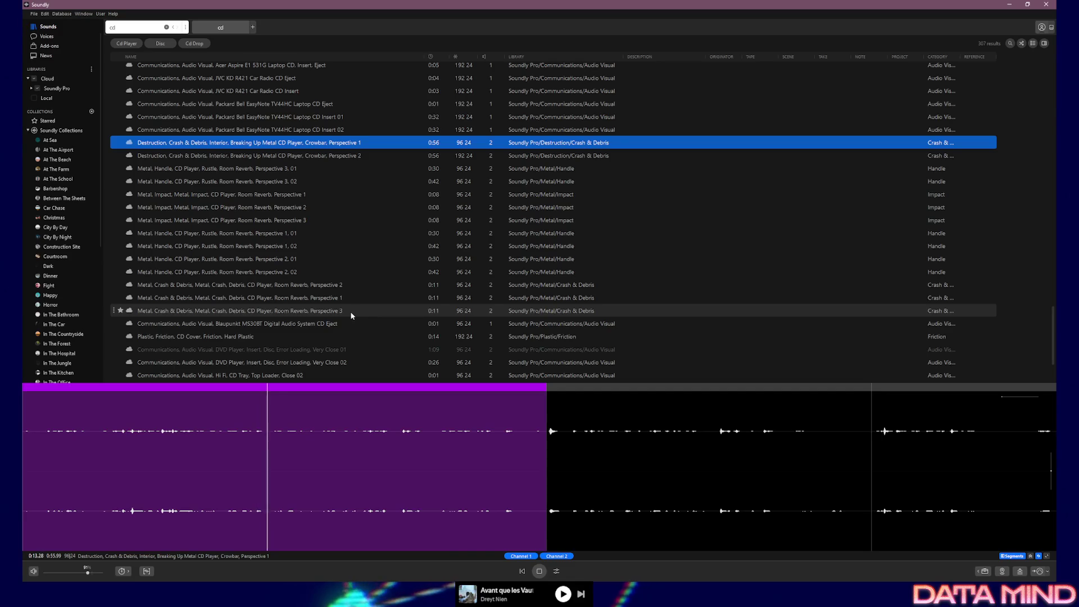
scroll(353, 315, down, 1)
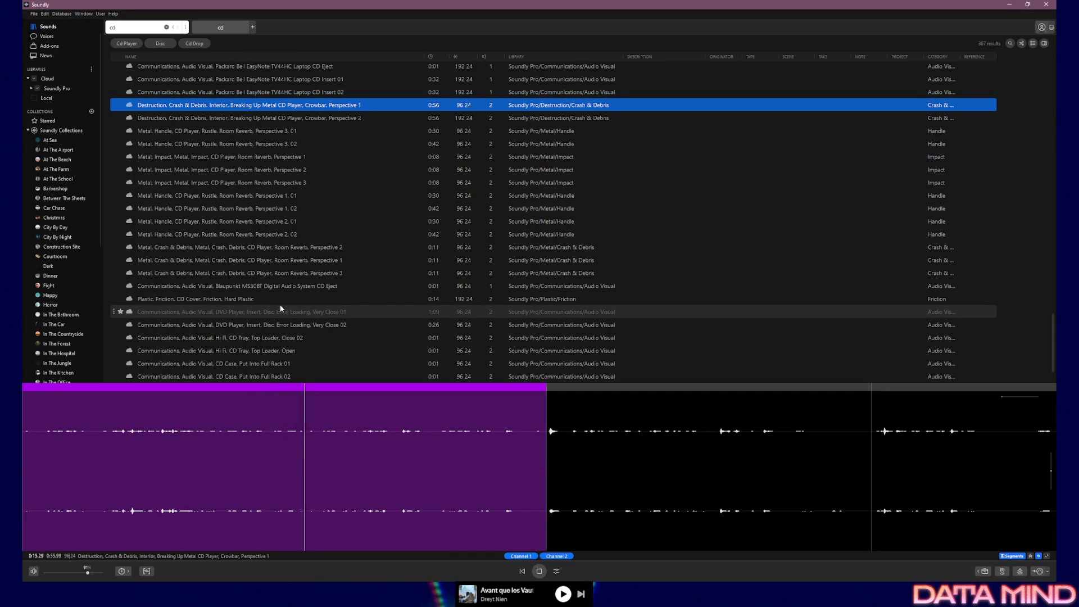
click(255, 302)
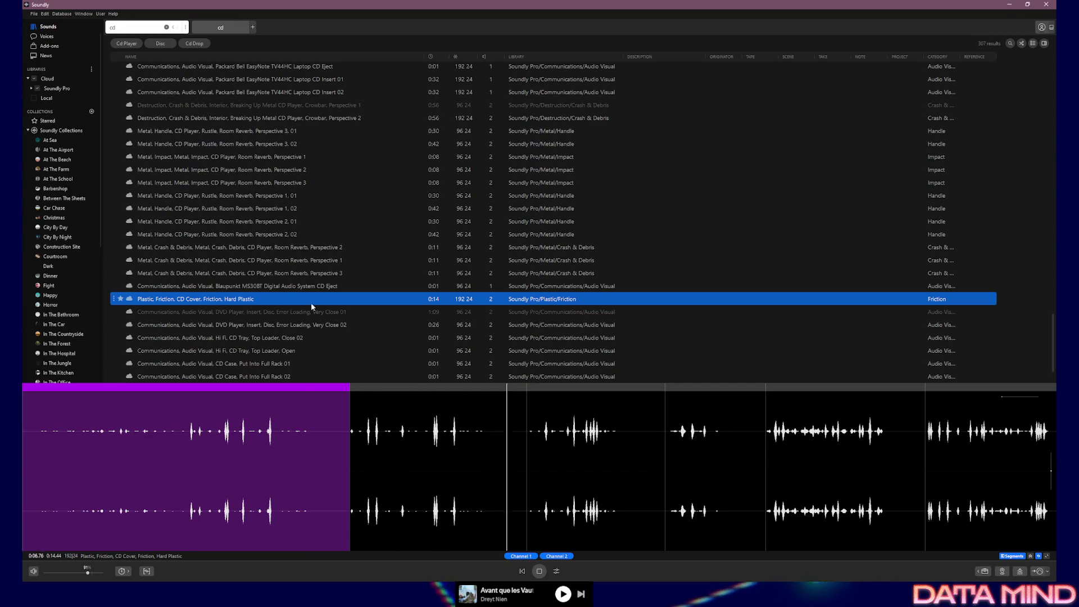
click(284, 339)
Preview the CD Case, Put Into Full Rack 01 and 02 sounds.
scroll(286, 337, down, 1)
click(287, 327)
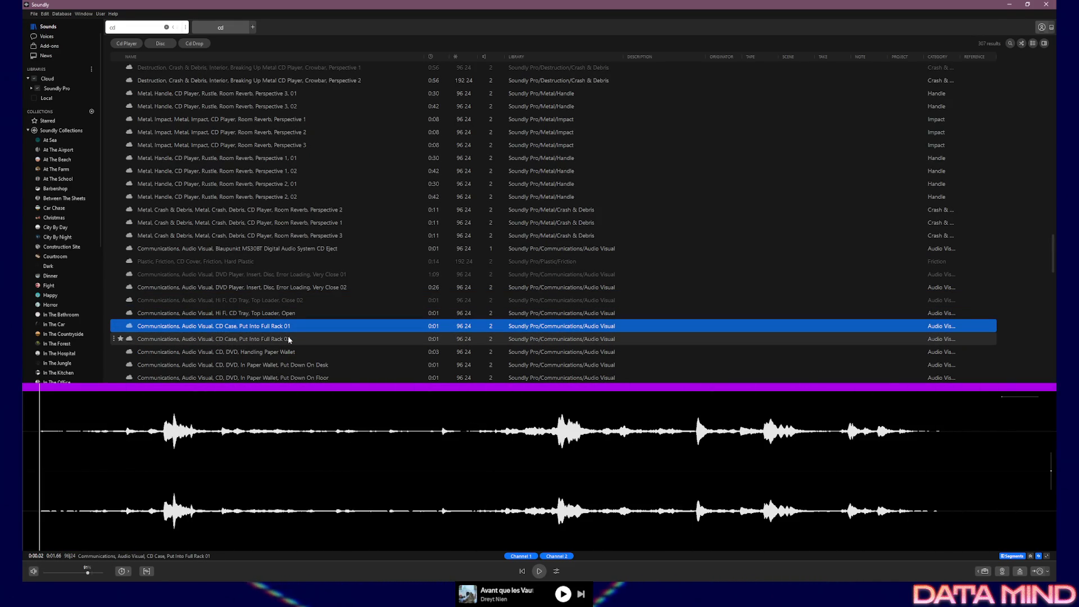
click(289, 339)
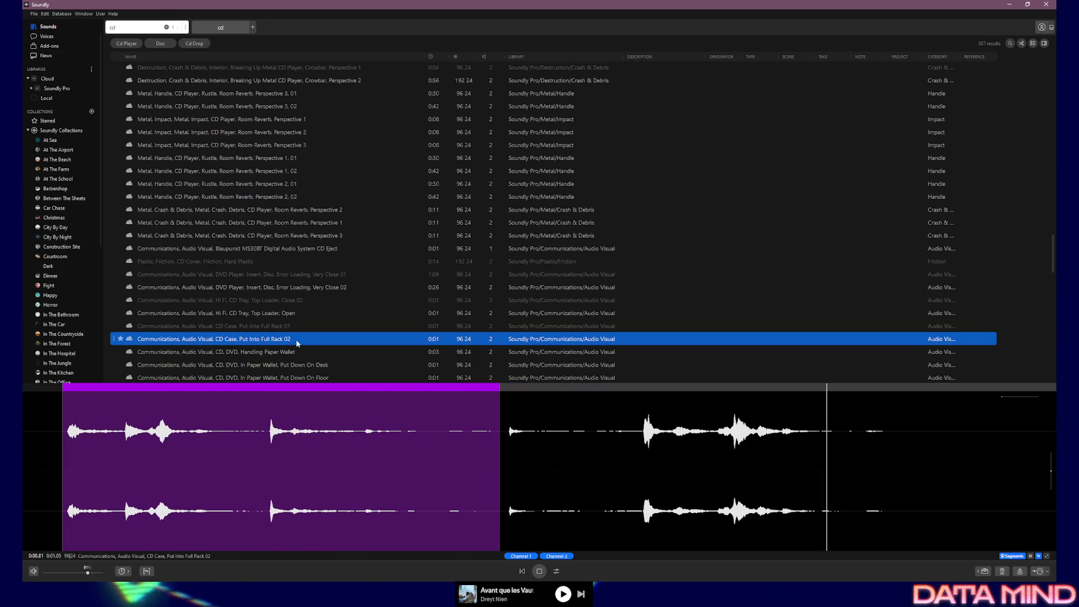
Preview CDs, Multiple, Drop Onto Carpet 02, then narrow the search to 'cd carpet'.
scroll(308, 340, down, 1)
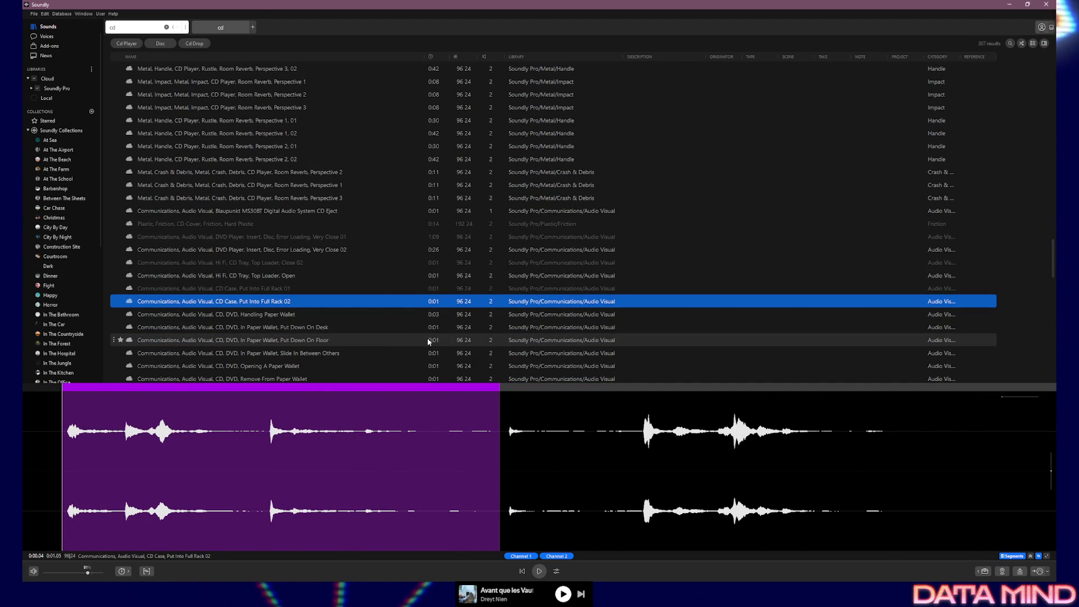
scroll(349, 324, down, 1)
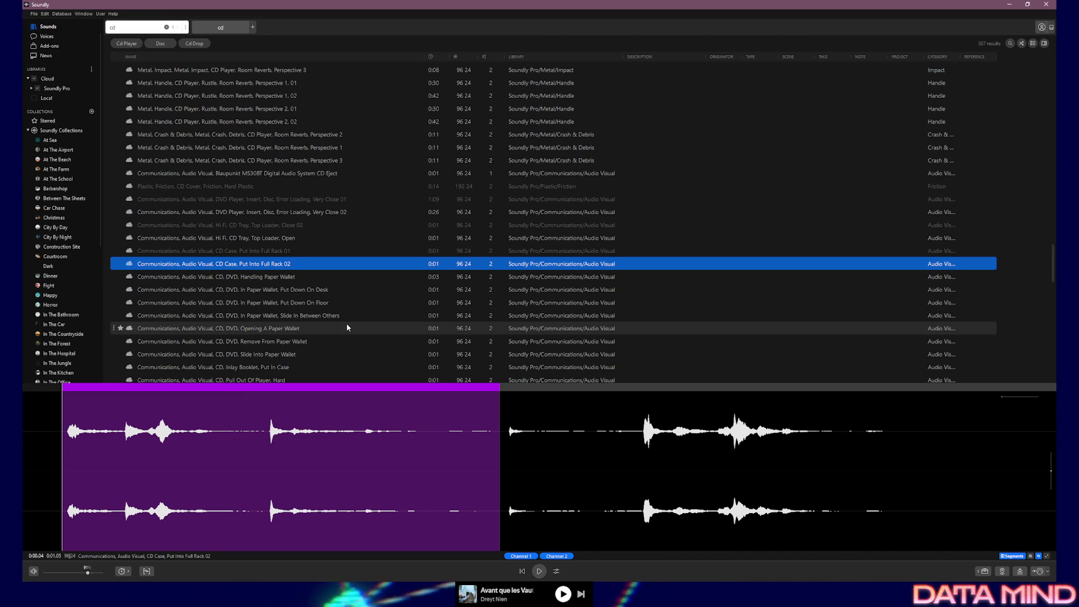
scroll(320, 318, down, 2)
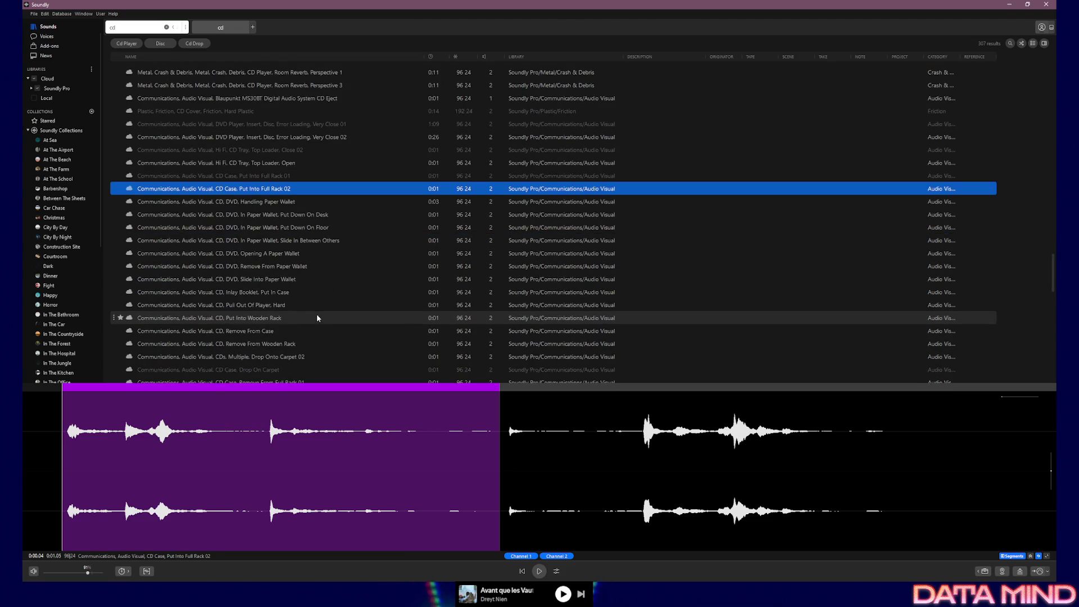
click(242, 359)
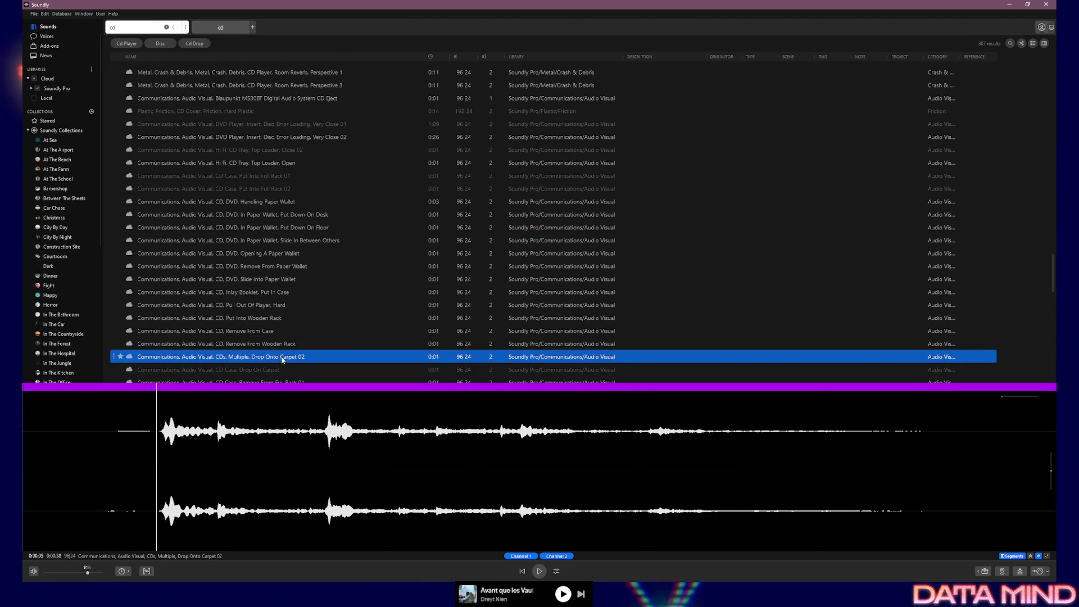
scroll(283, 360, down, 1)
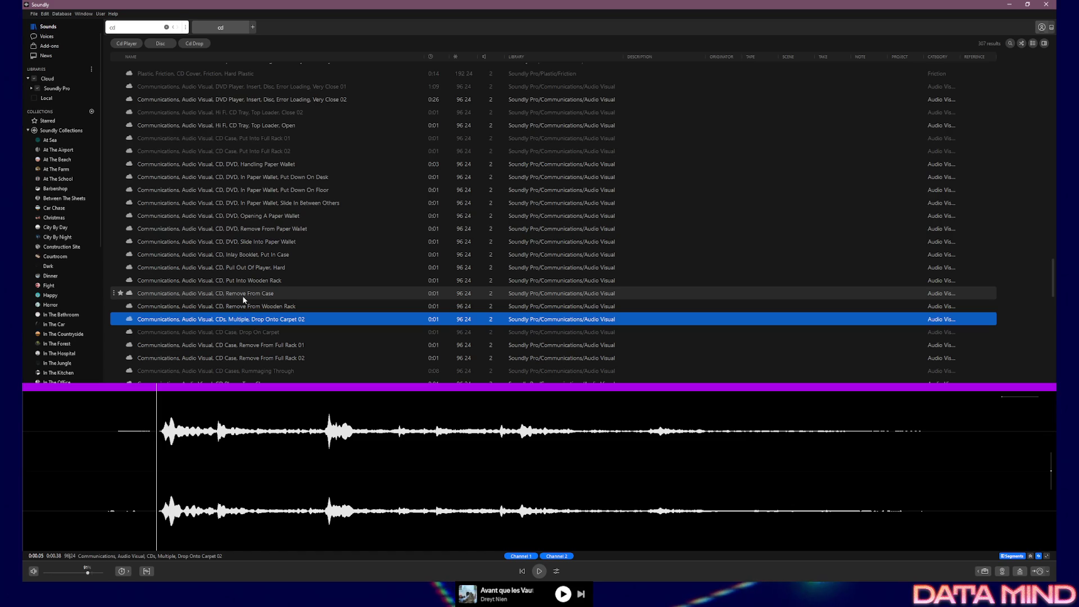
scroll(242, 298, down, 1)
text(cas)
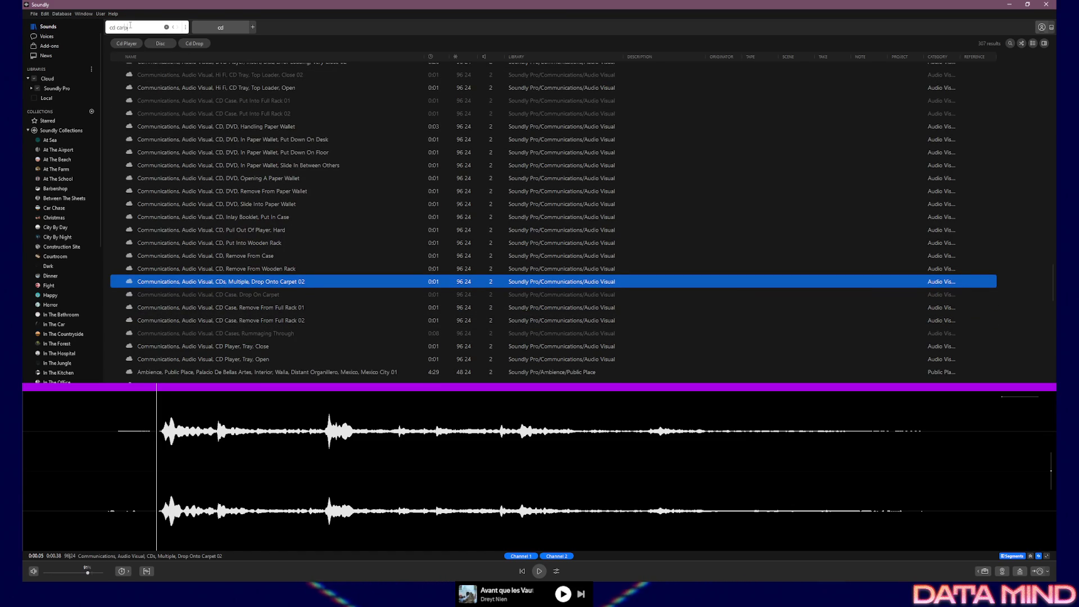
text(et)
key(Return)
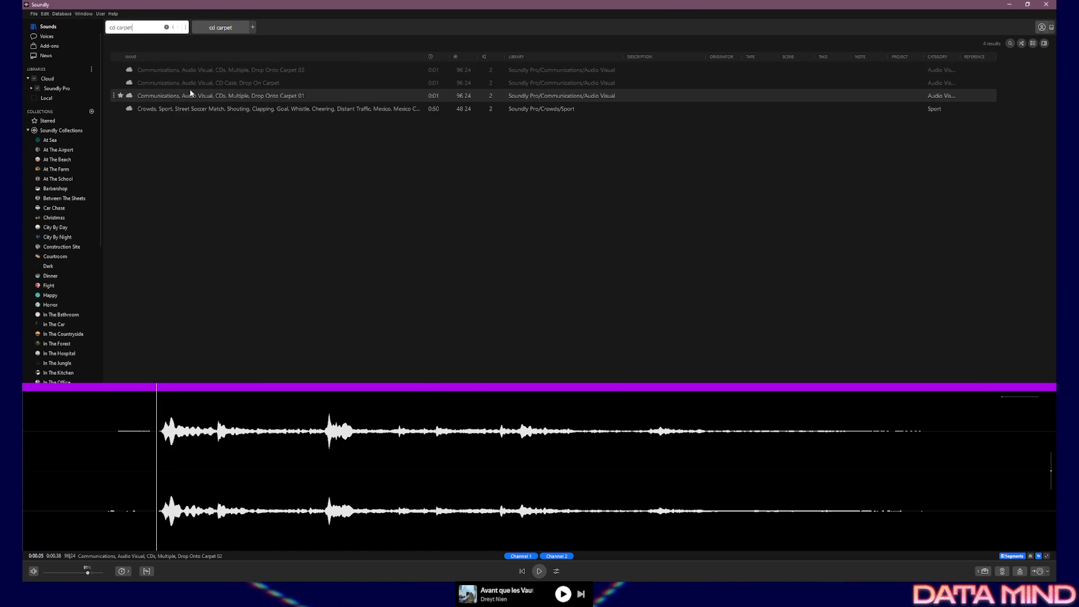
Audition Drop Onto Carpet 01 and a crowd soccer clip, then CD Case, Drop On Carpet.
click(193, 97)
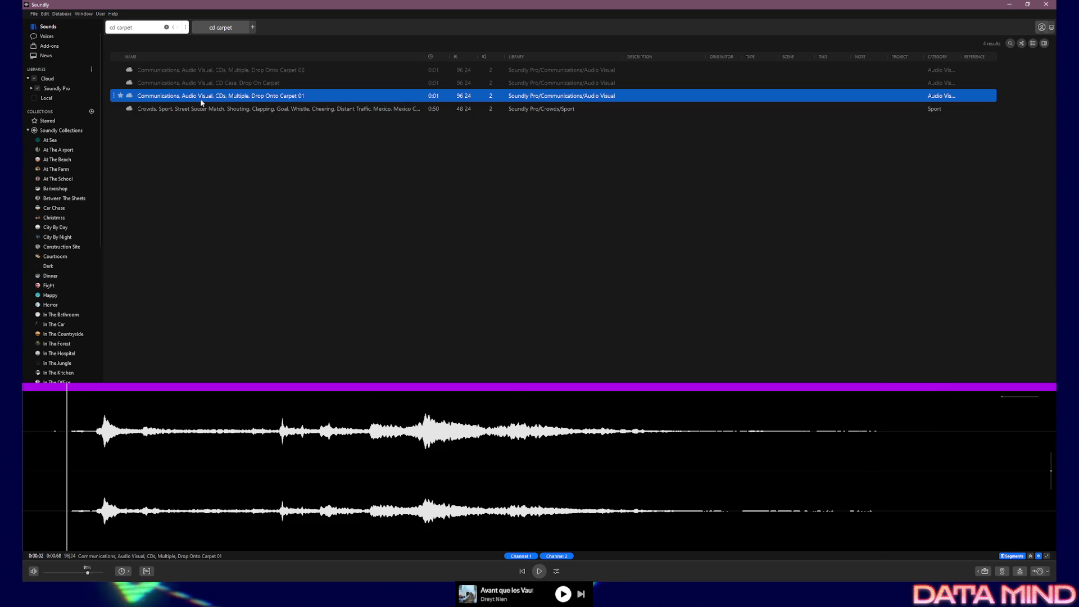
click(200, 109)
click(200, 97)
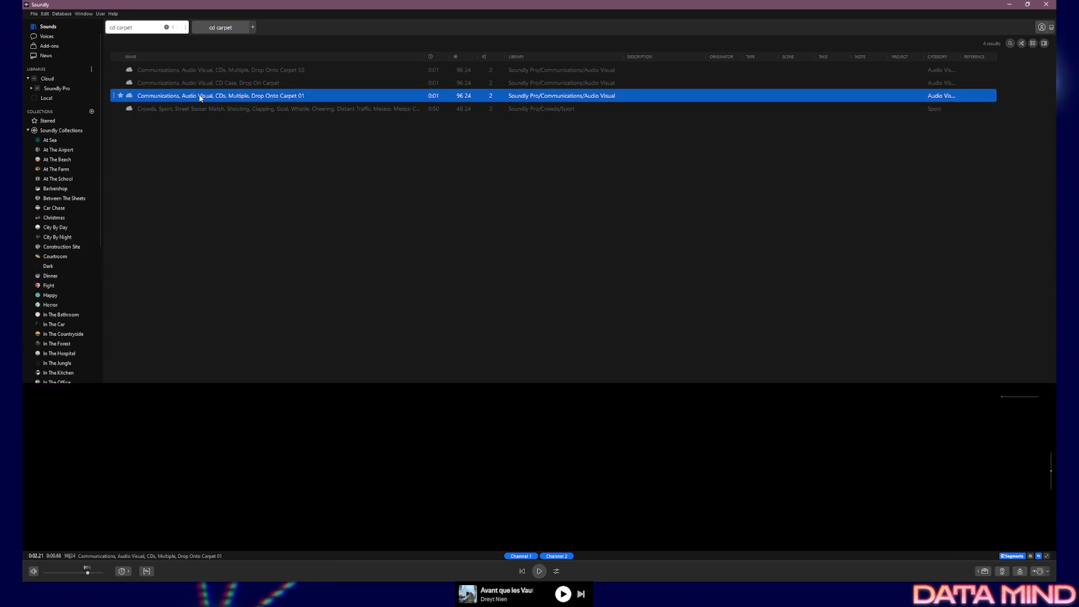
click(199, 82)
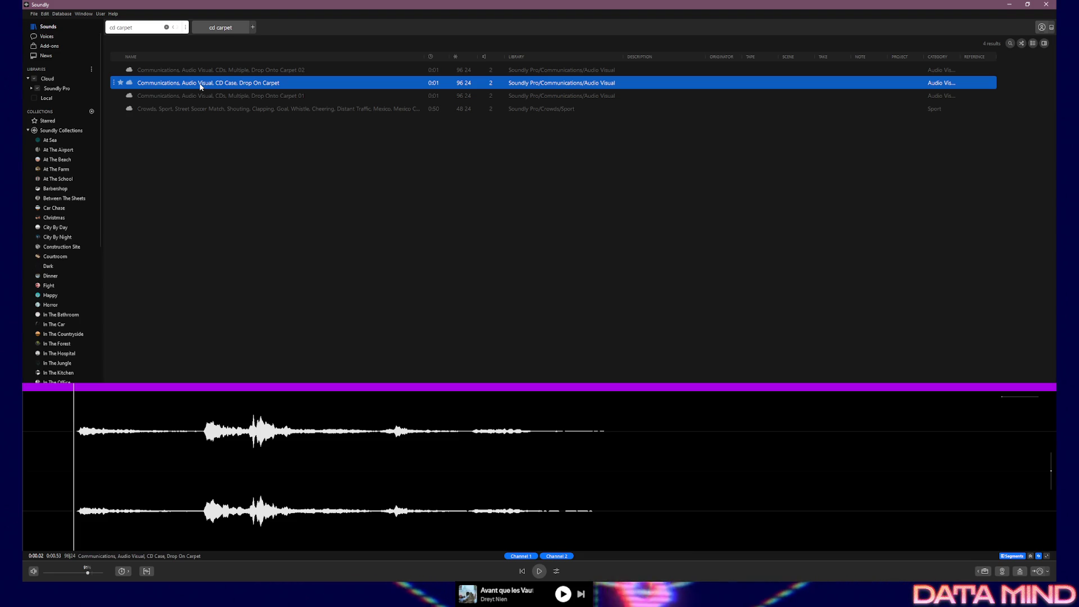
scroll(73, 214, down, 8)
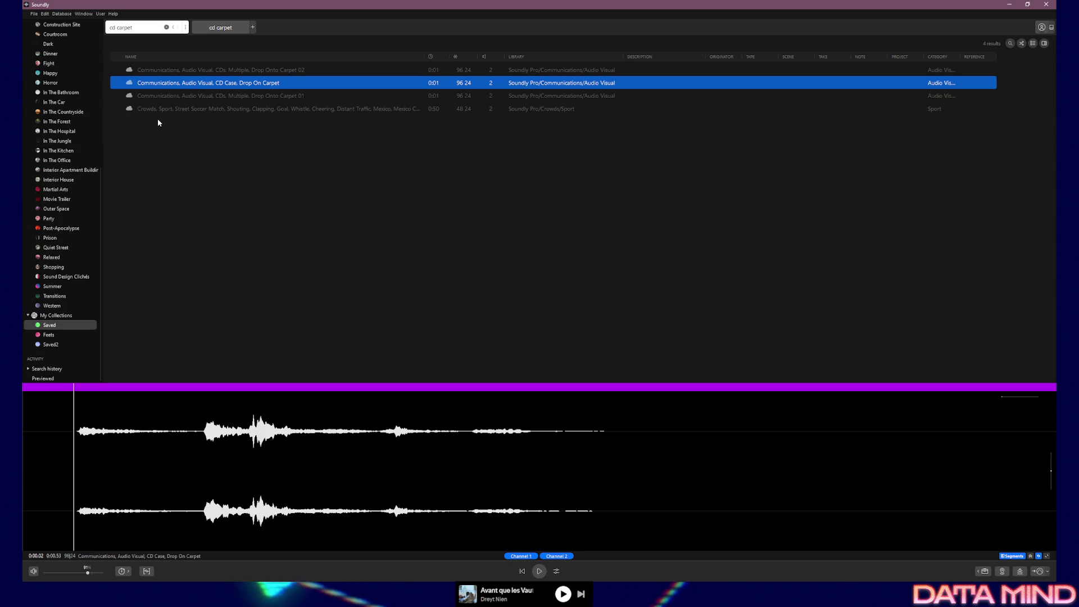
Add CD Case, Drop On Carpet to Saved, then open Saved under My Collections.
right_click(169, 85)
mouse_move(291, 82)
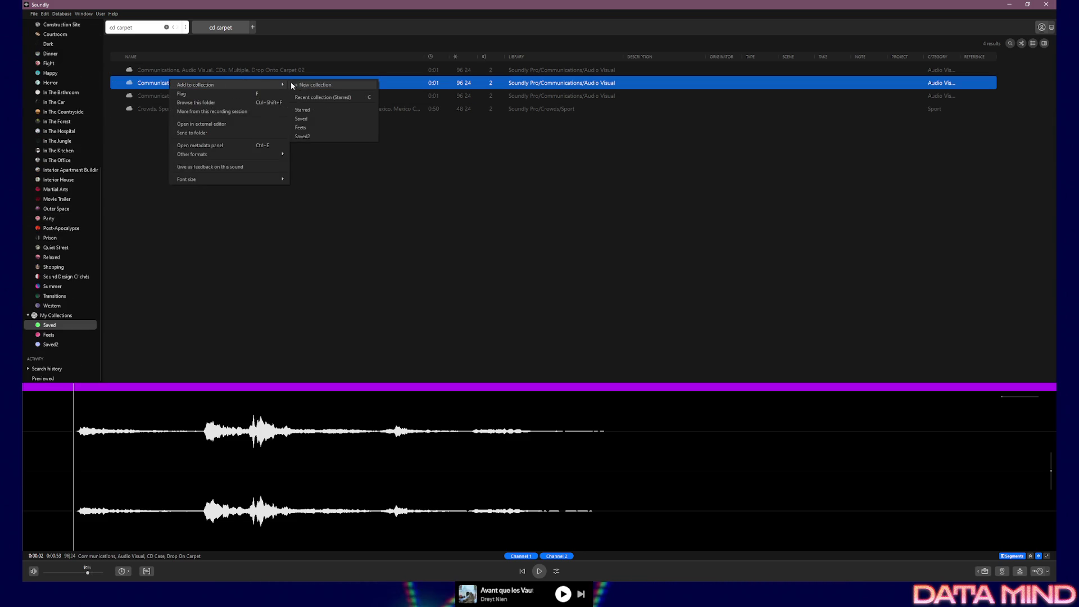
click(316, 117)
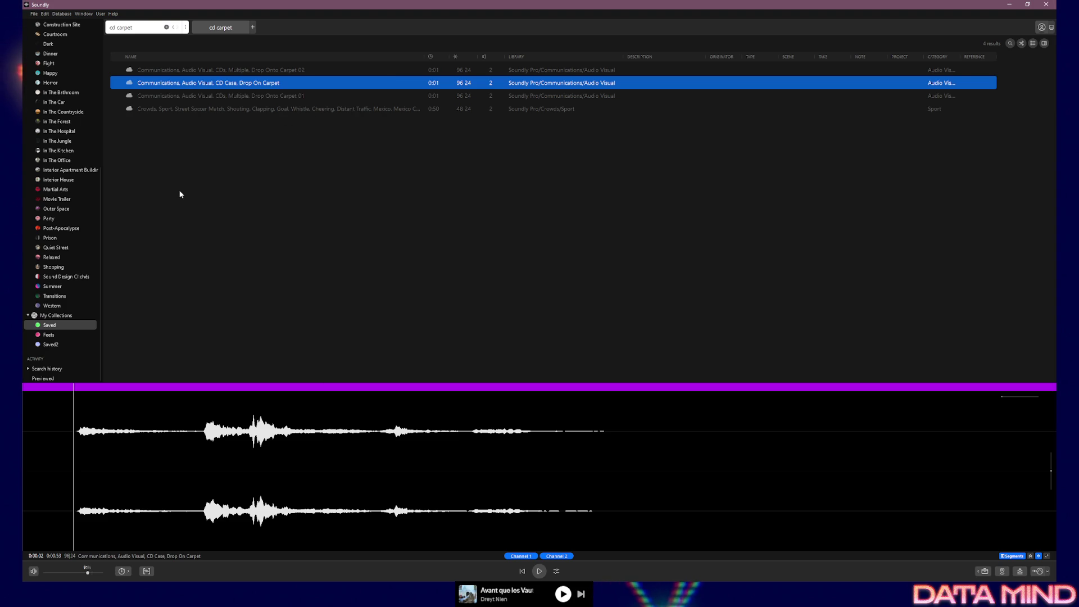
click(50, 326)
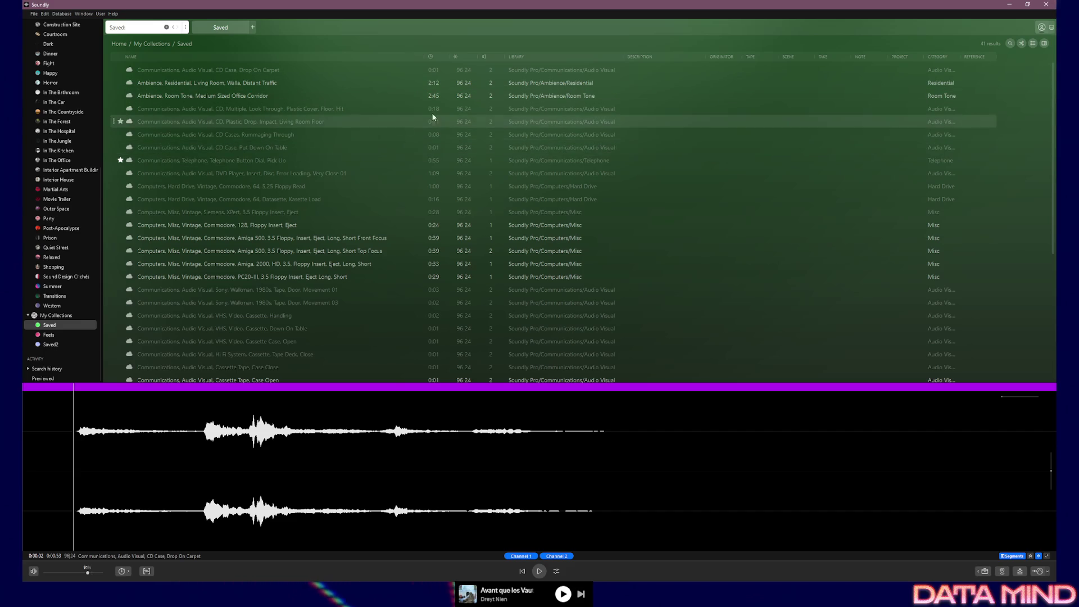
Preview the CD drop, DVD case, VHS impact, CD case and cassette handling sounds.
scroll(399, 85, down, 2)
scroll(399, 85, down, 3)
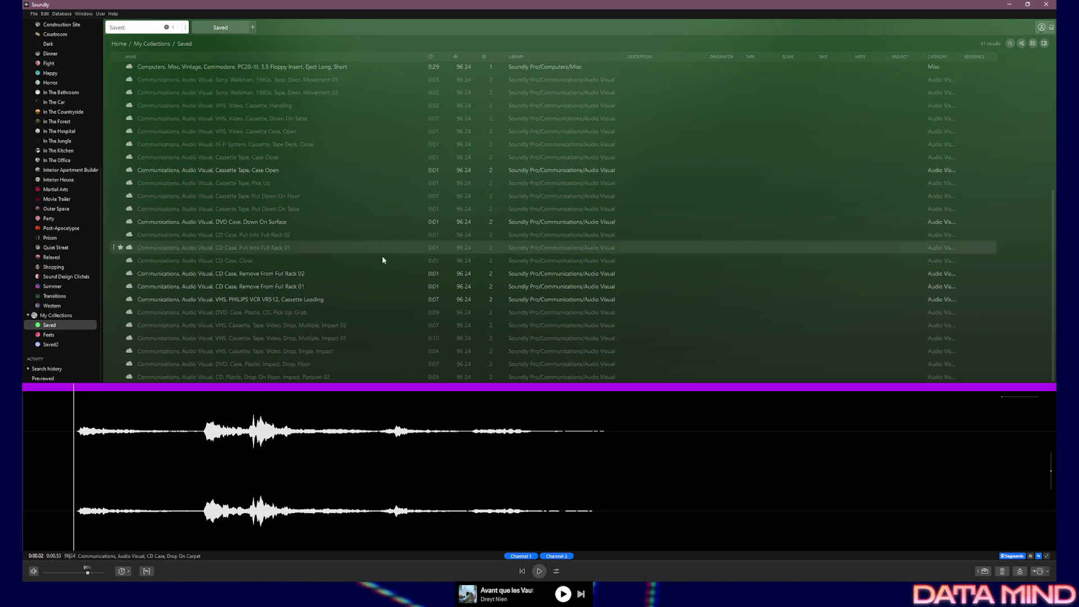
click(257, 377)
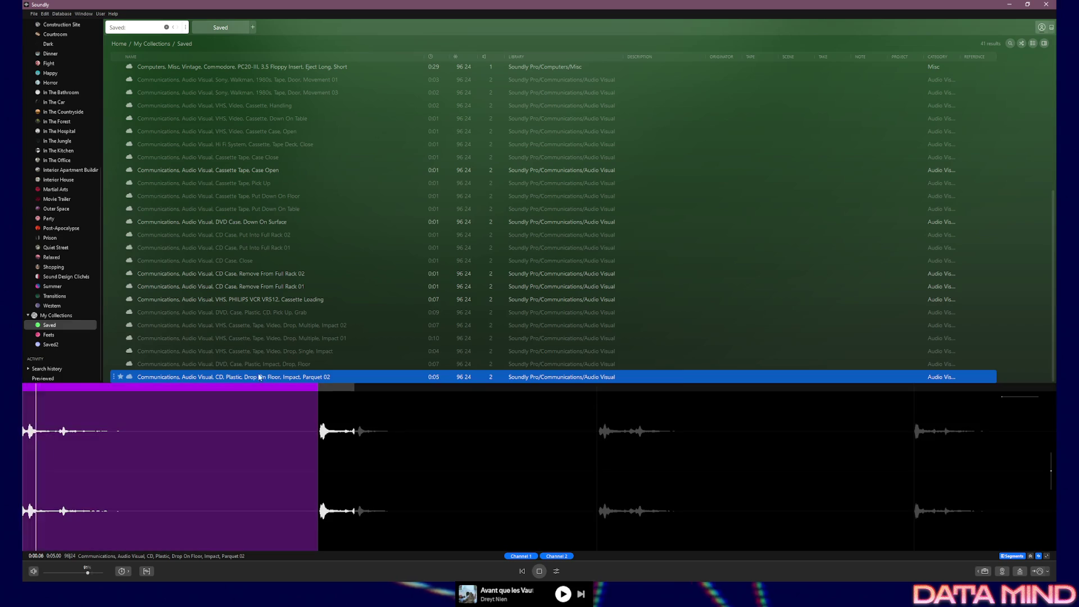
click(256, 364)
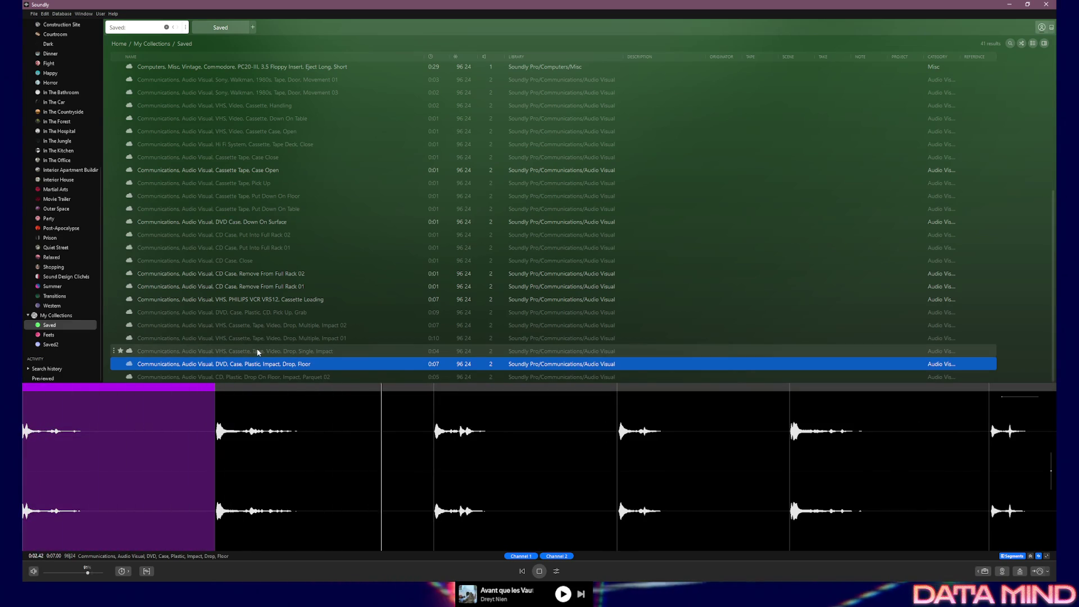
click(257, 350)
click(262, 338)
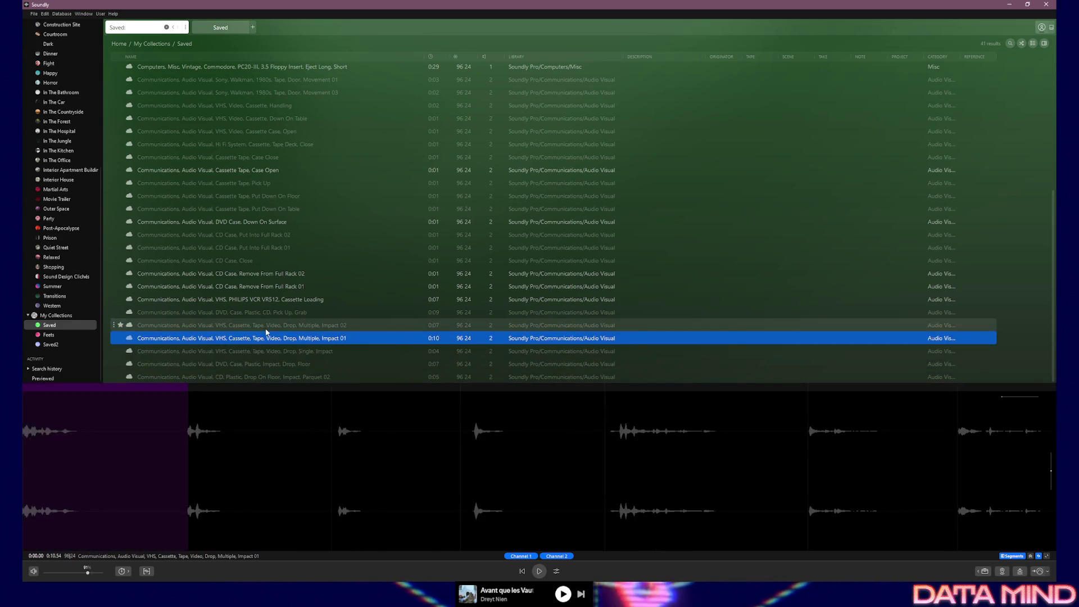
click(267, 328)
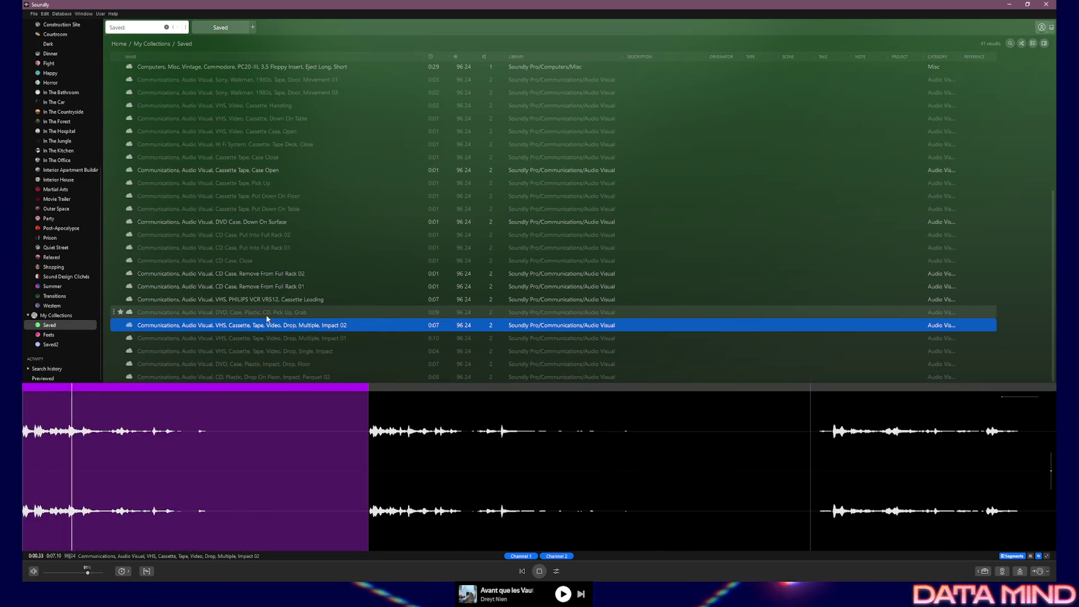
click(265, 315)
click(243, 248)
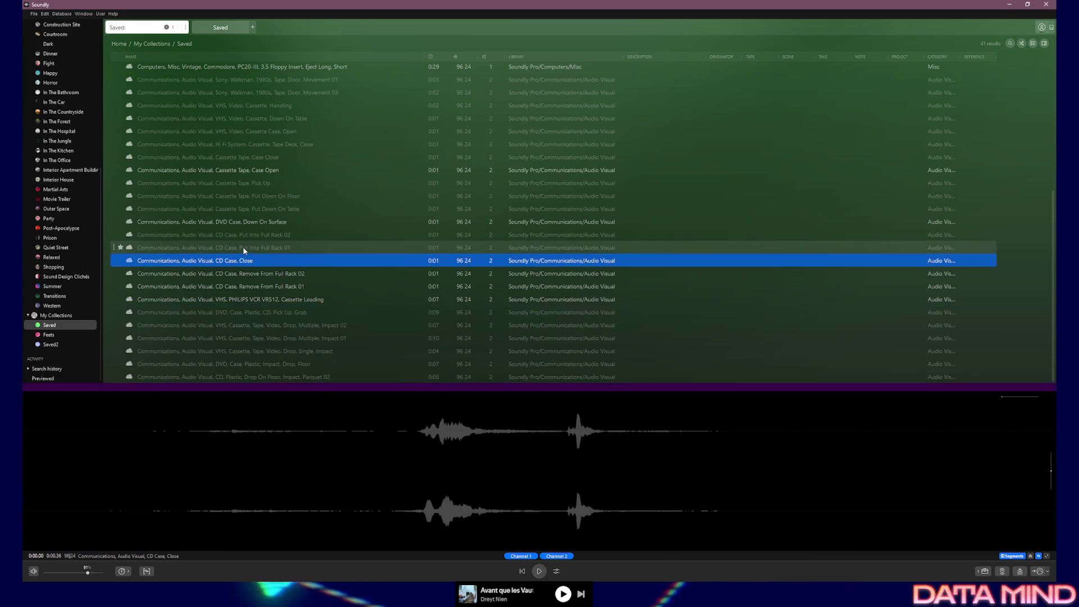
click(245, 235)
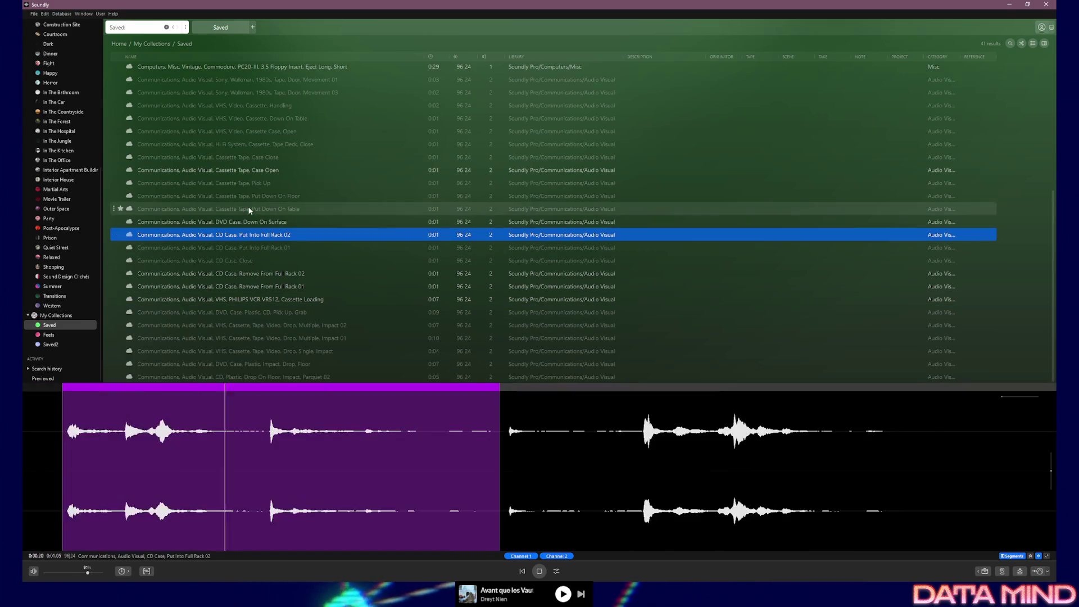
click(248, 209)
click(245, 195)
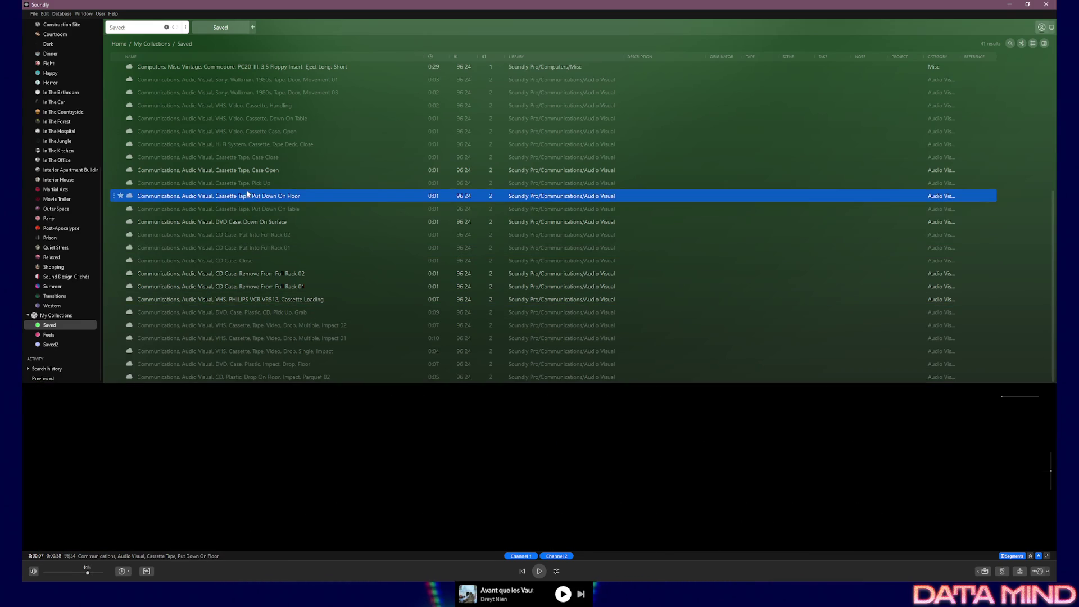
click(245, 182)
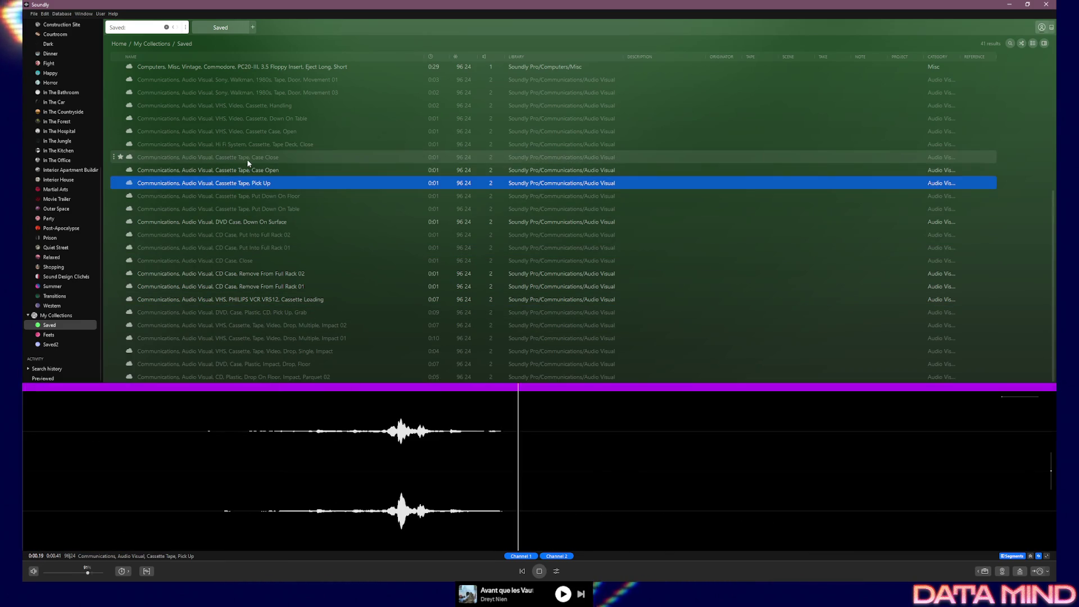
click(247, 157)
Preview the hi-fi tape deck, VHS cassette and Walkman tape door movement sounds.
scroll(248, 167, up, 3)
click(255, 257)
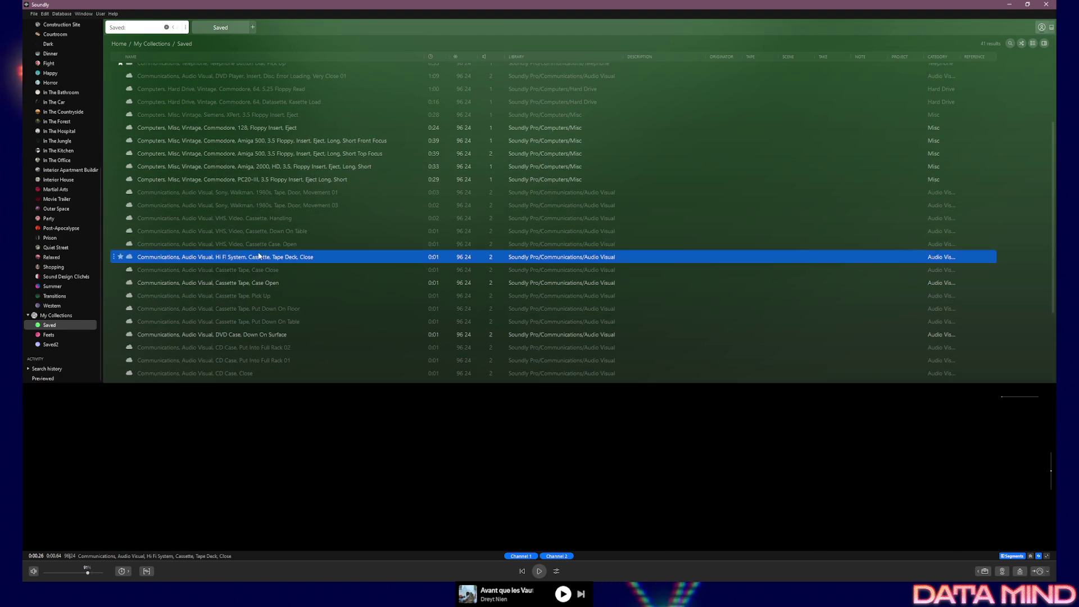
click(254, 242)
click(254, 231)
click(255, 219)
scroll(253, 225, up, 3)
click(265, 302)
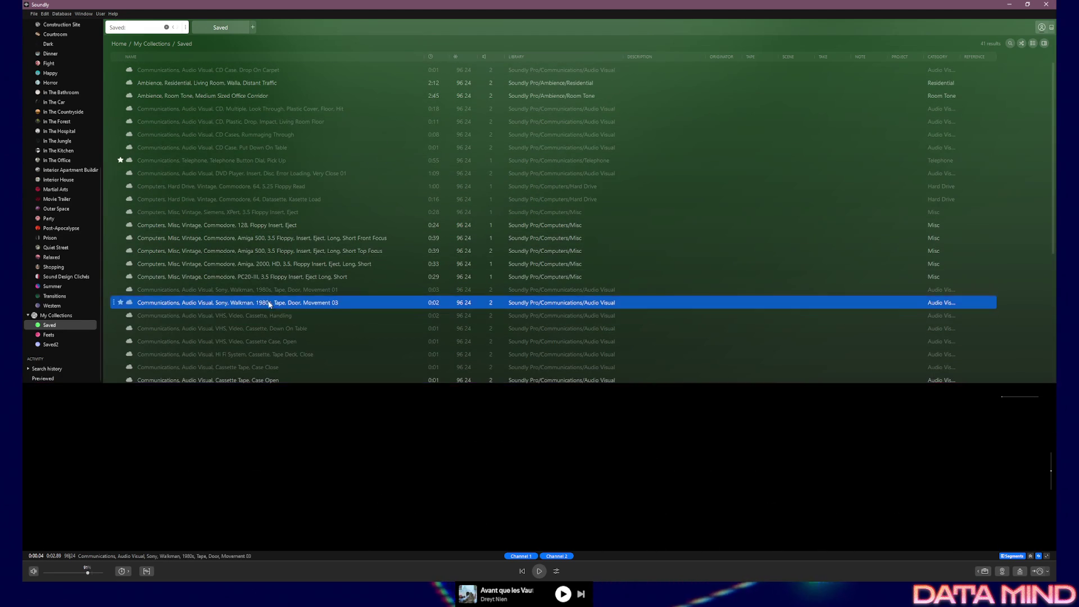
click(266, 290)
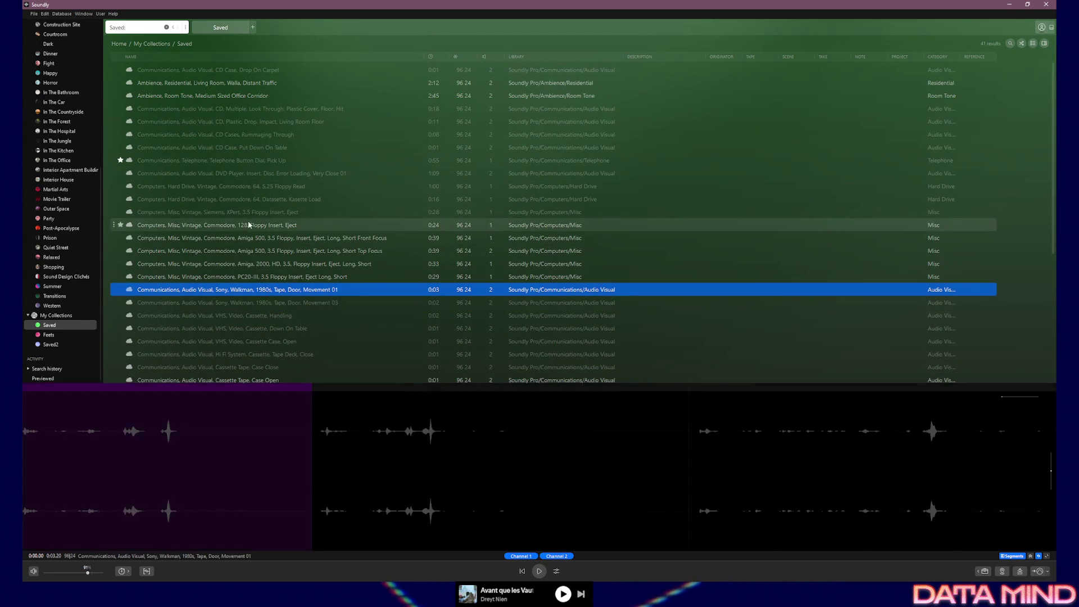
Audition the telephone dial and CD case sounds, replaying some and skipping ahead in Rummaging Through.
click(234, 162)
click(236, 153)
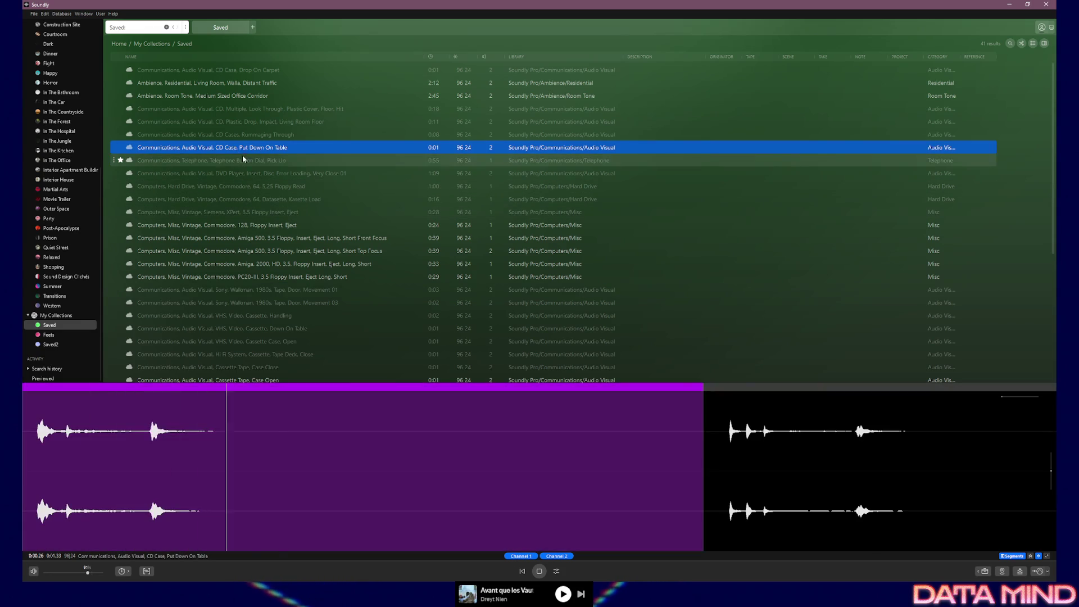
click(240, 135)
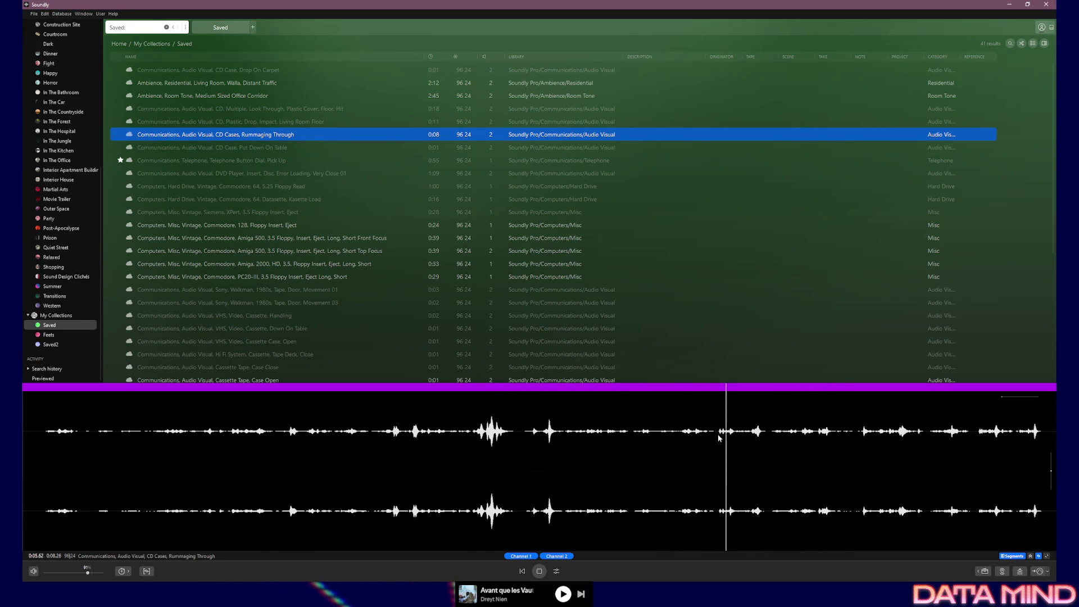
click(297, 122)
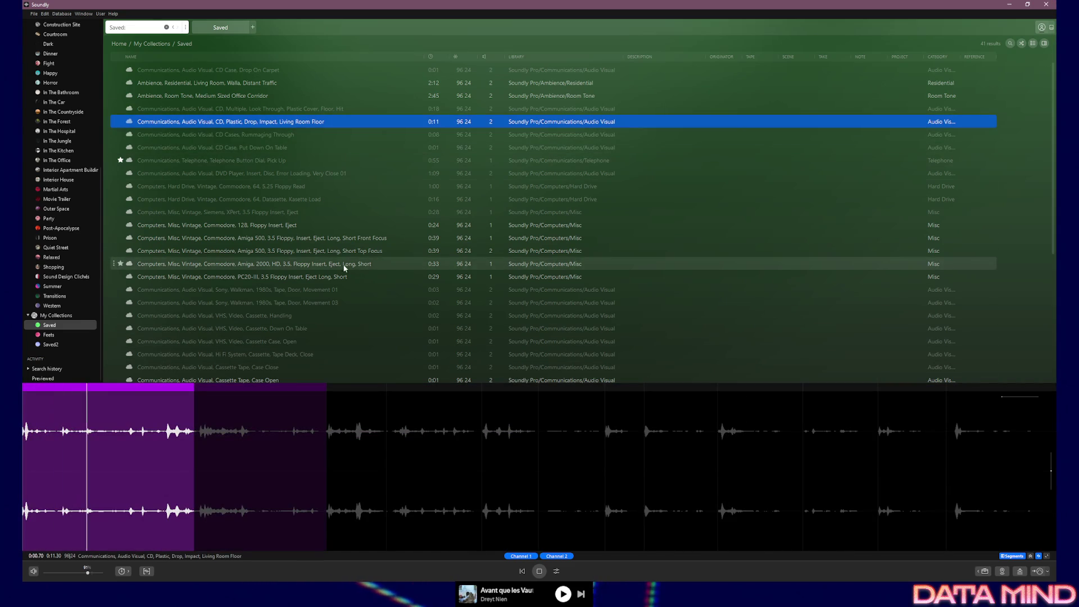
click(255, 111)
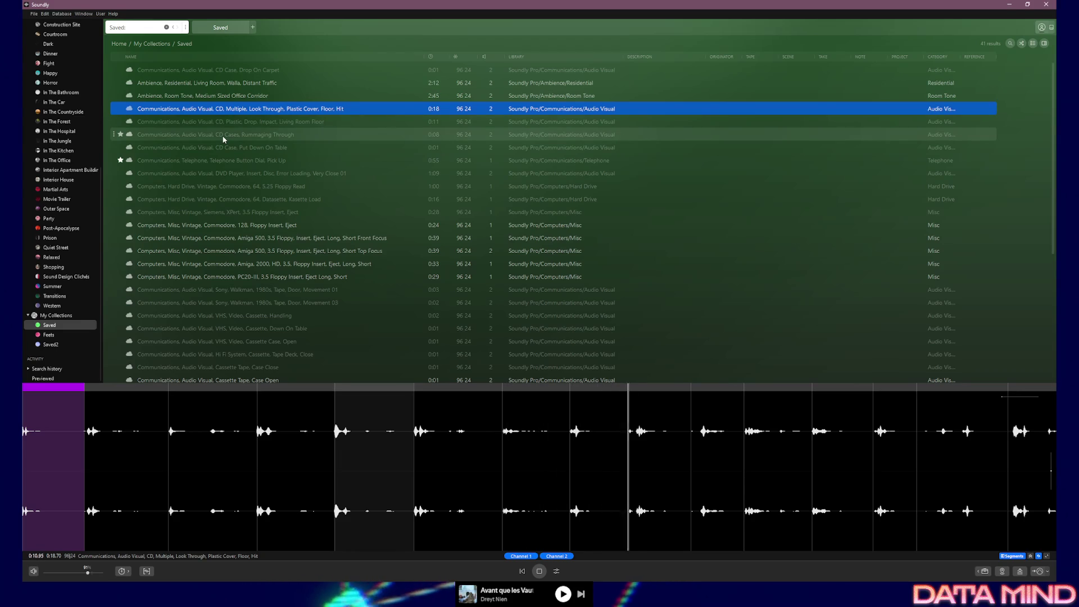
click(220, 70)
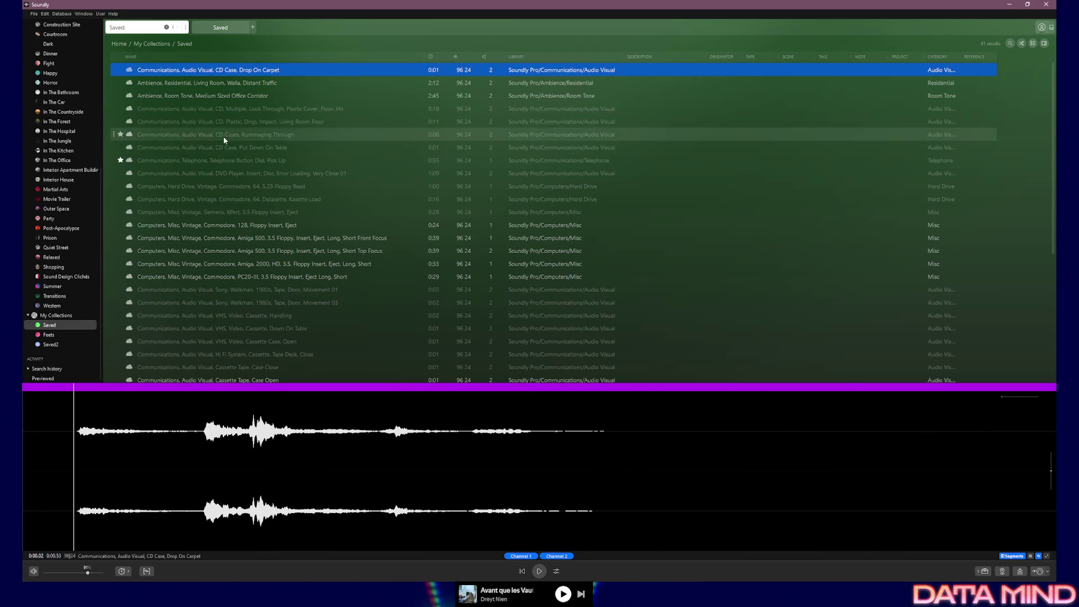
click(231, 108)
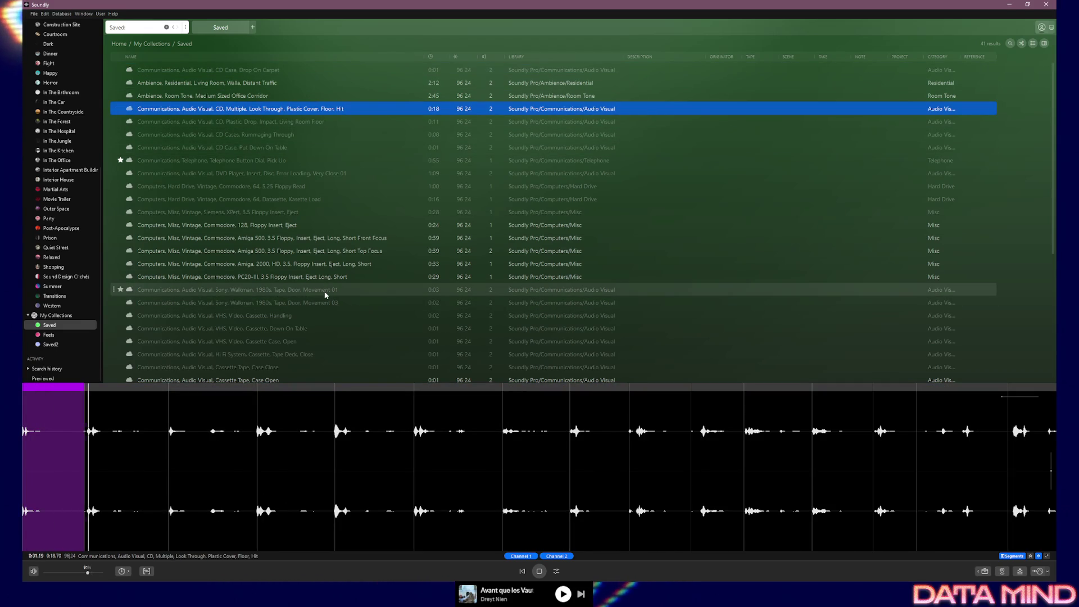
click(272, 134)
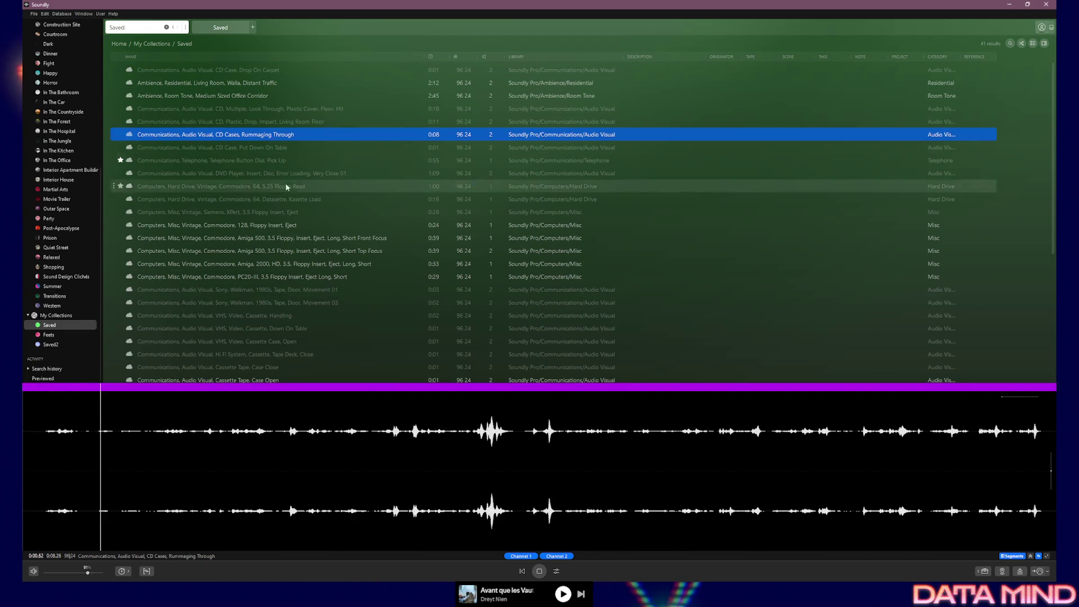
click(980, 444)
click(929, 447)
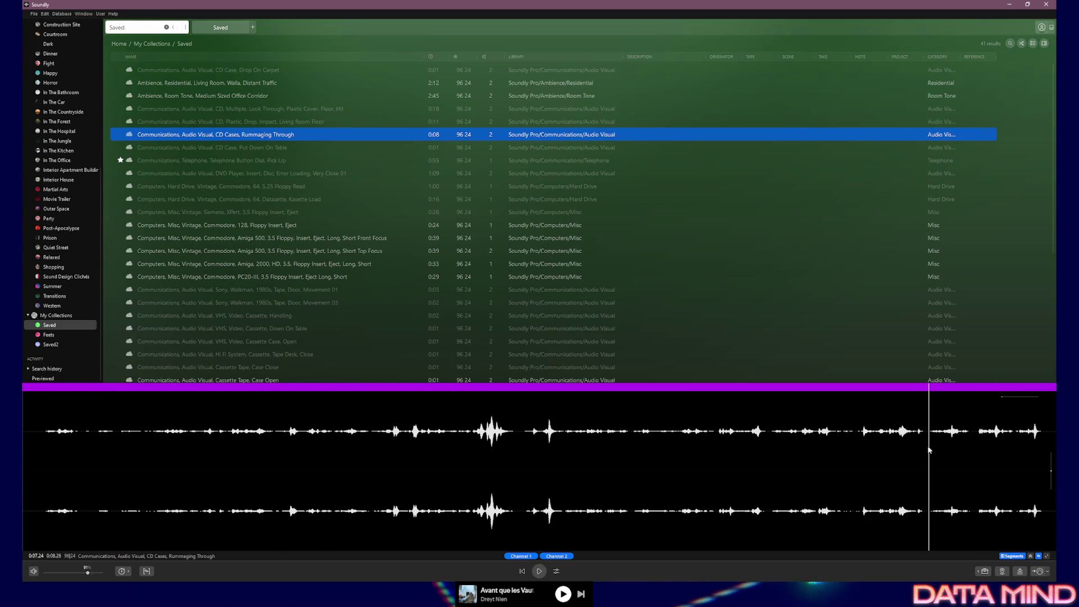
Preview the telephone, DVD disc insert, Commodore 64, Datasette and Siemens XPert floppy sounds.
click(268, 147)
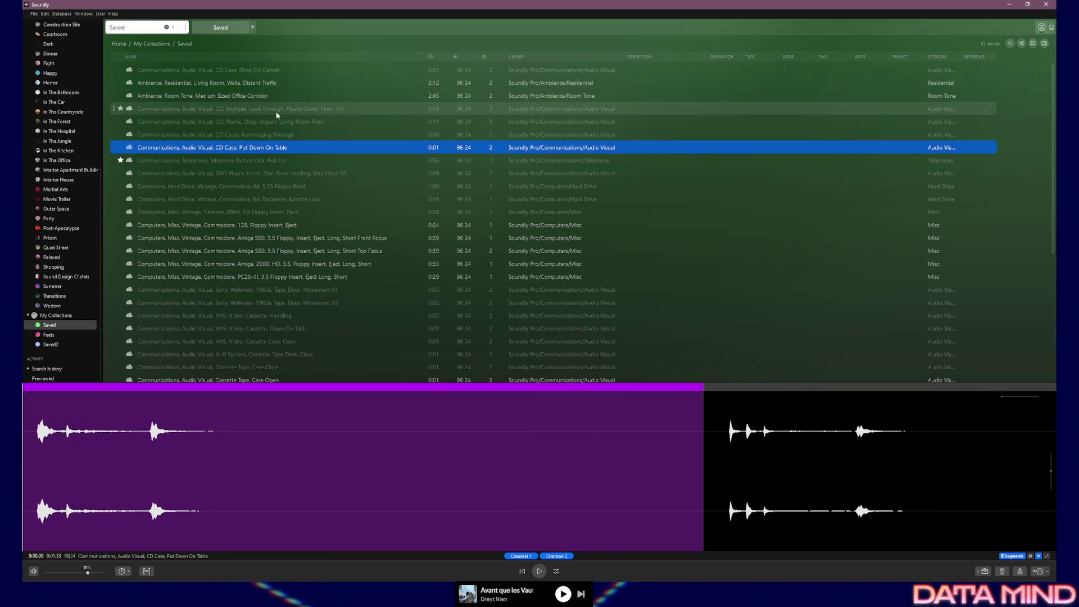
click(274, 121)
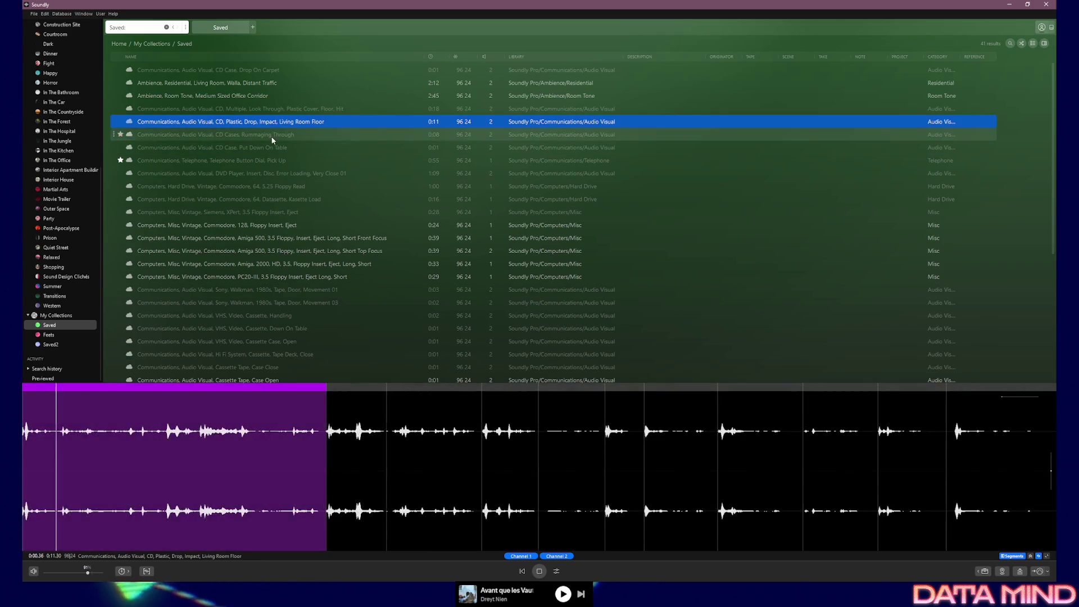
click(272, 139)
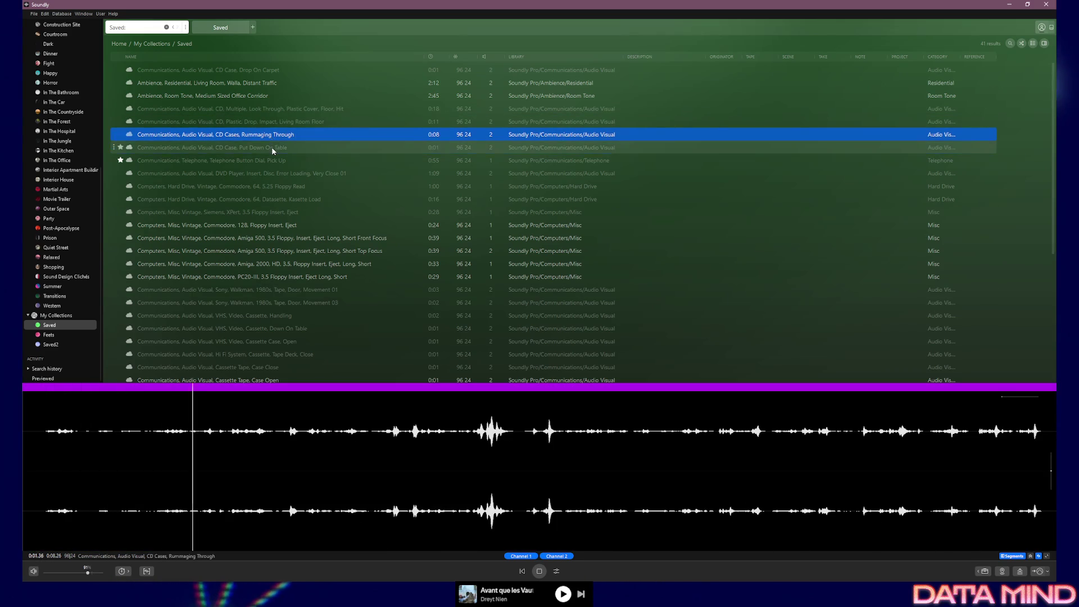
click(271, 147)
click(273, 161)
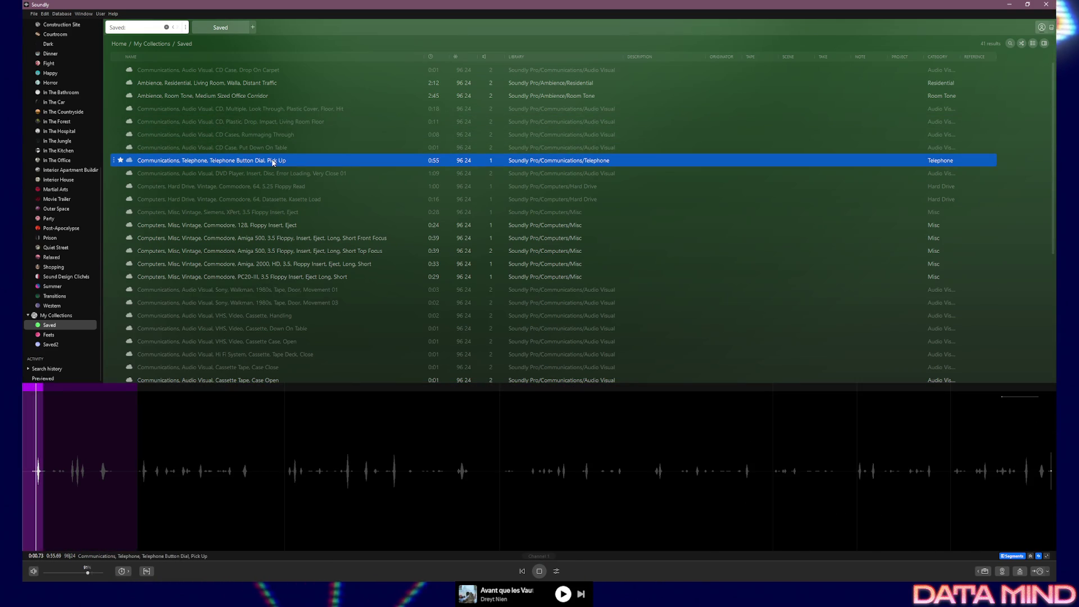
click(259, 174)
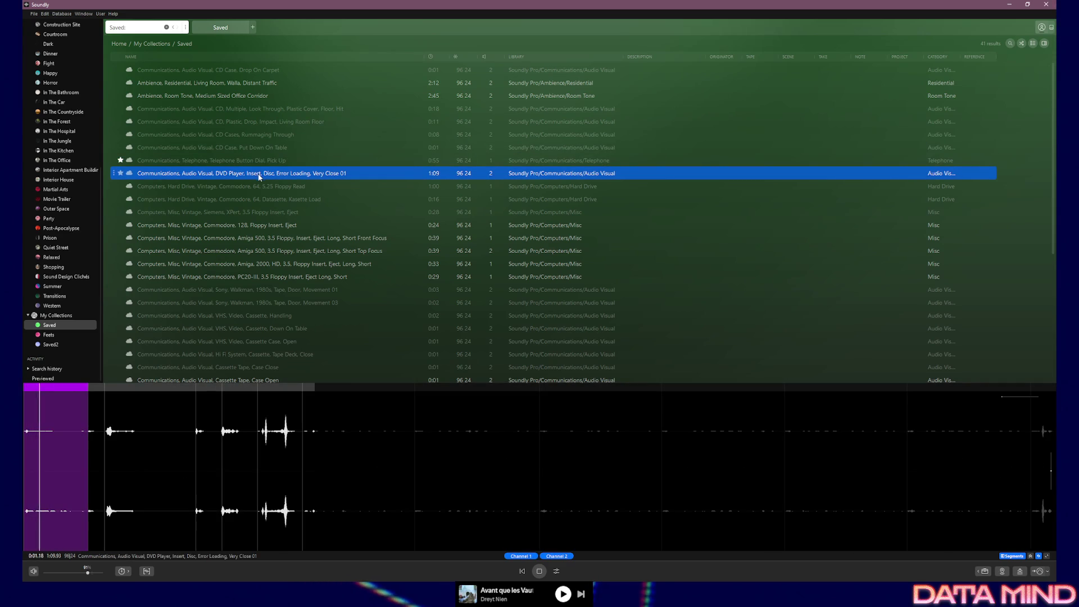
click(259, 185)
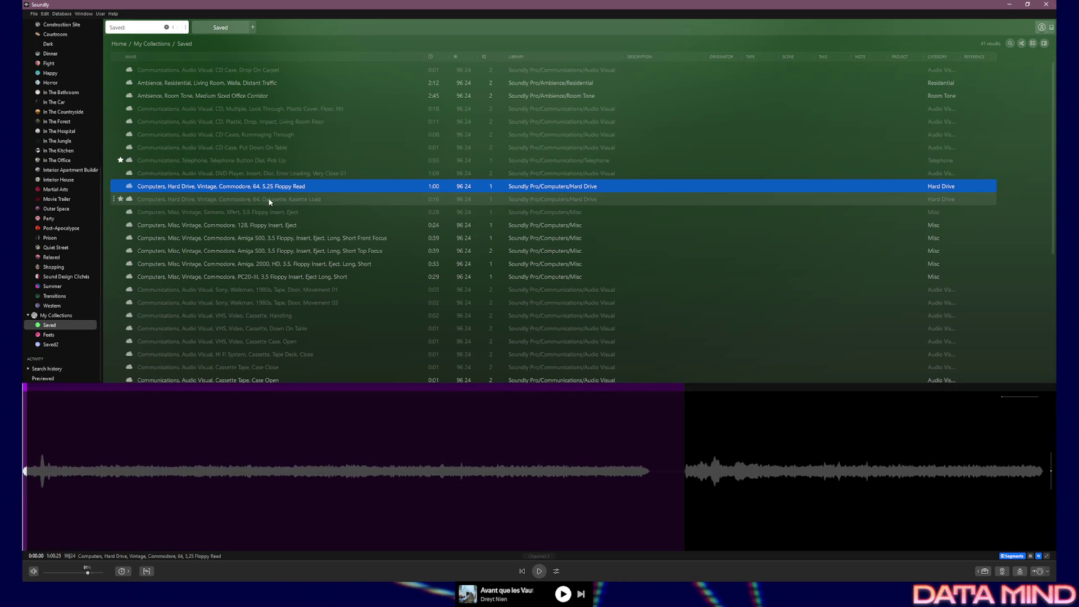
click(270, 200)
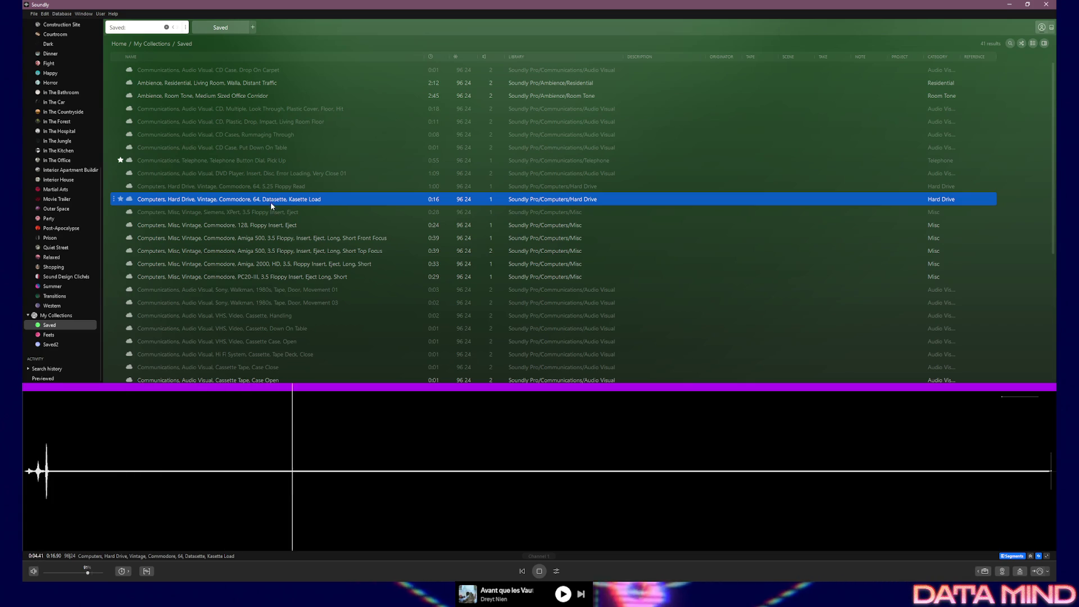
click(272, 212)
scroll(305, 240, down, 1)
scroll(305, 240, down, 3)
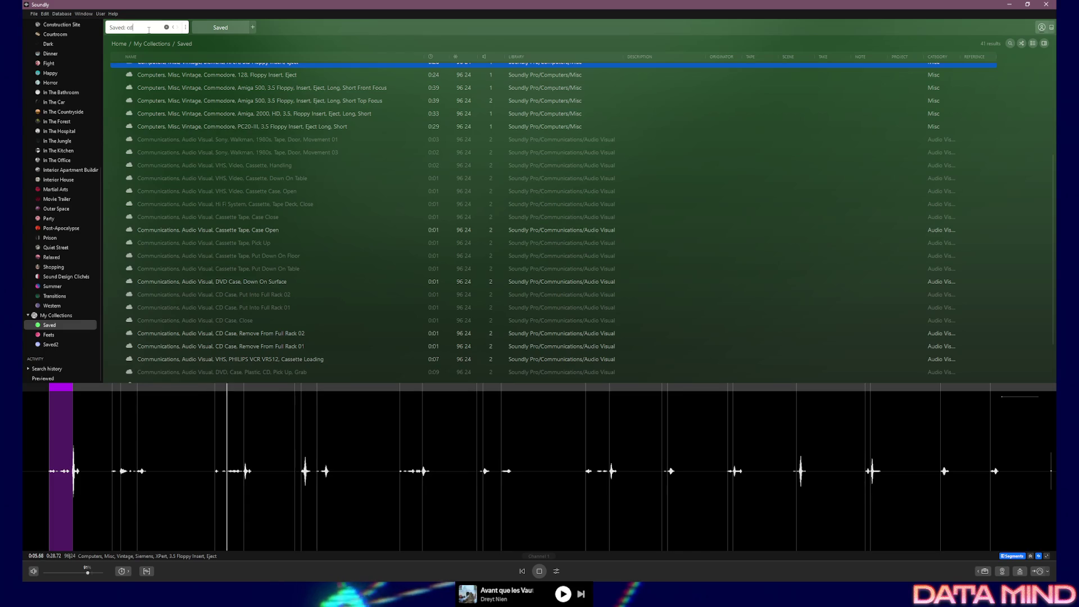
Filter the Saved collection by 'cd' and preview the drop, look-through, rummaging and rack sounds.
text(cd)
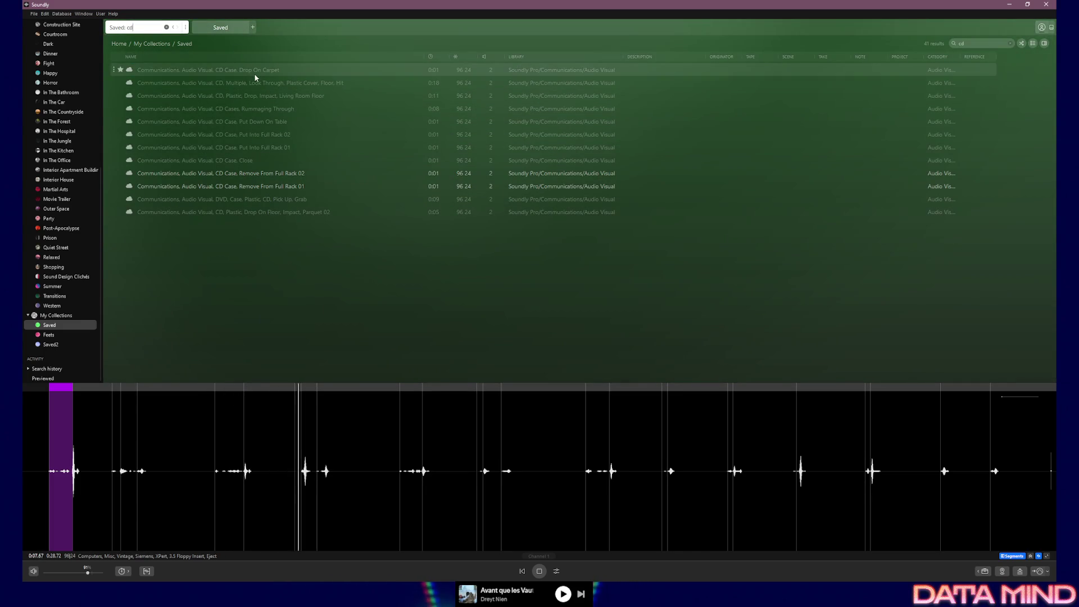
click(258, 71)
click(255, 82)
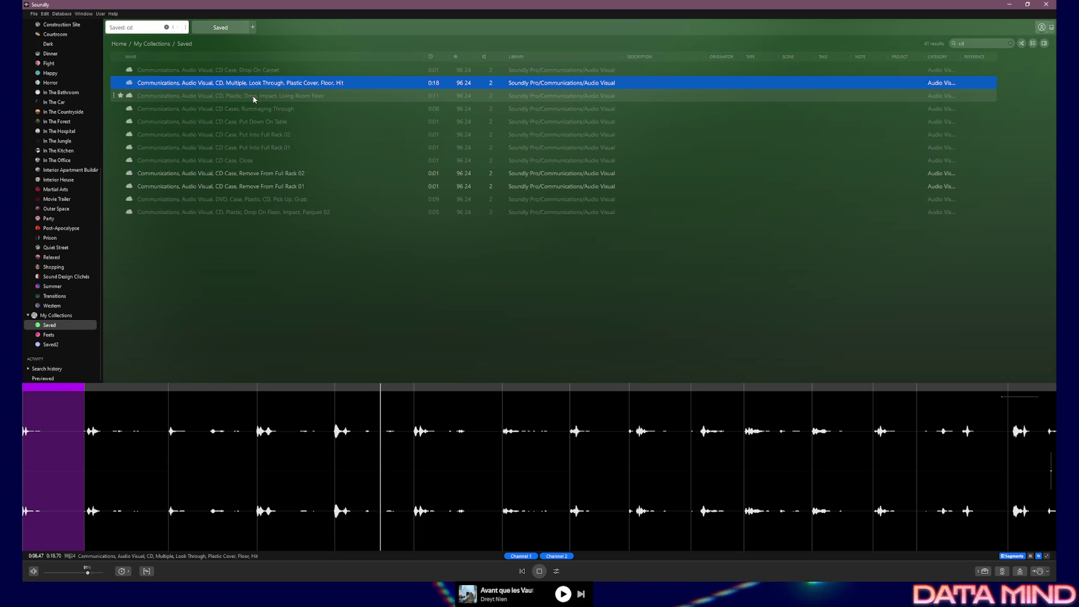
click(254, 98)
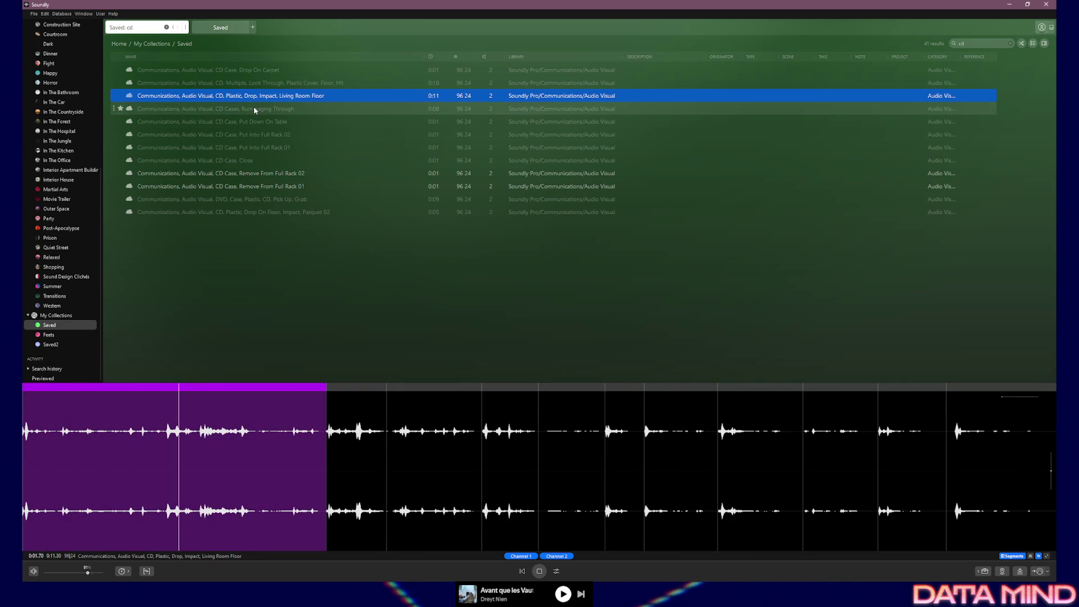
click(254, 108)
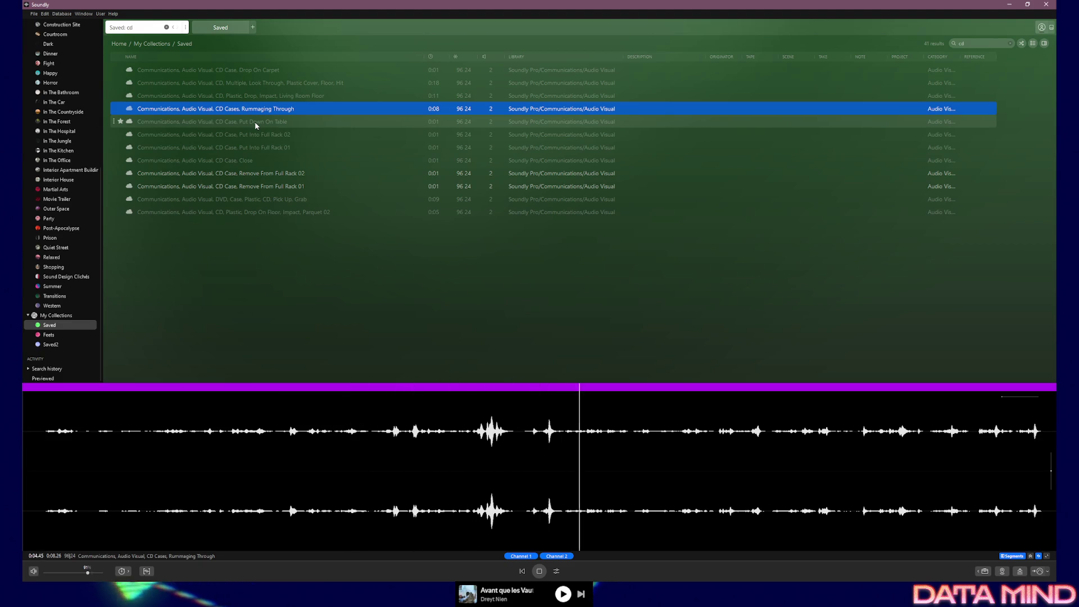
click(254, 121)
click(256, 134)
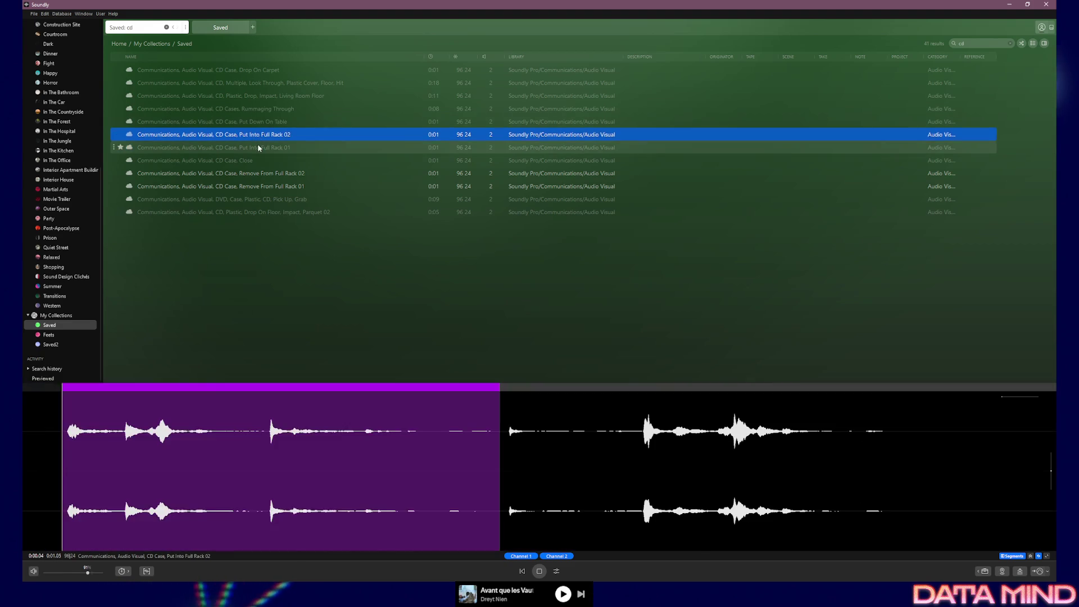
click(259, 147)
Preview CD Case Close, DVD pick up, Parquet 02 and Remove From Full Rack sounds, then clear the filter.
click(250, 160)
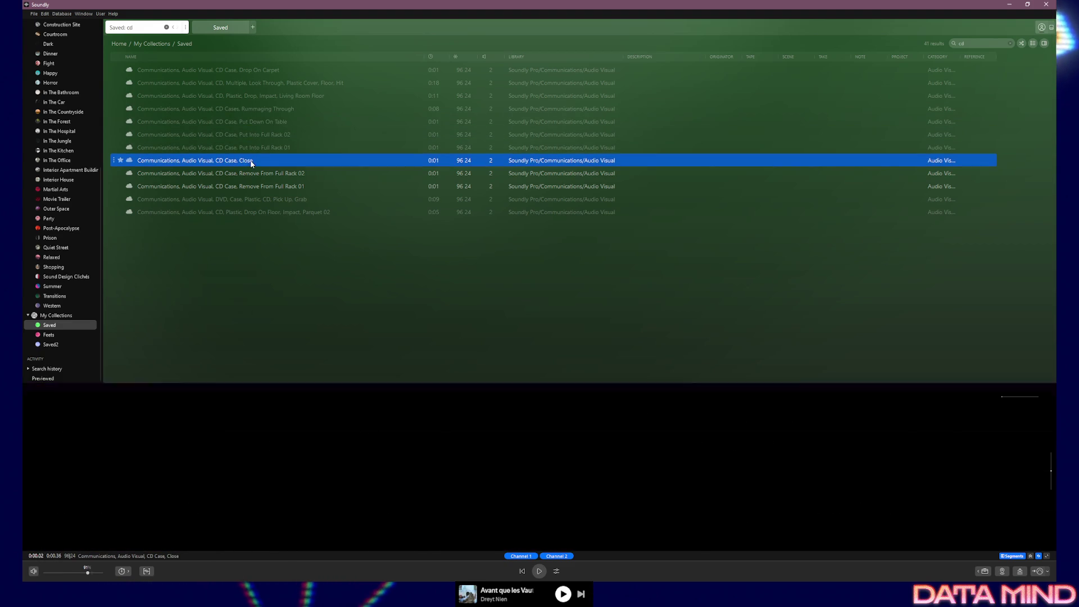
click(263, 199)
click(267, 214)
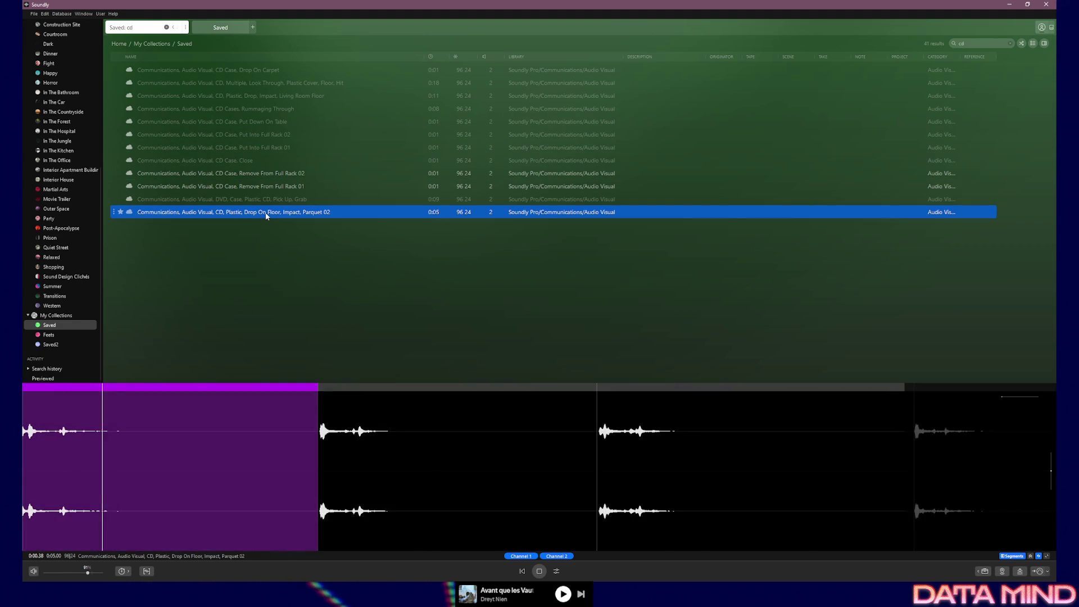
click(257, 188)
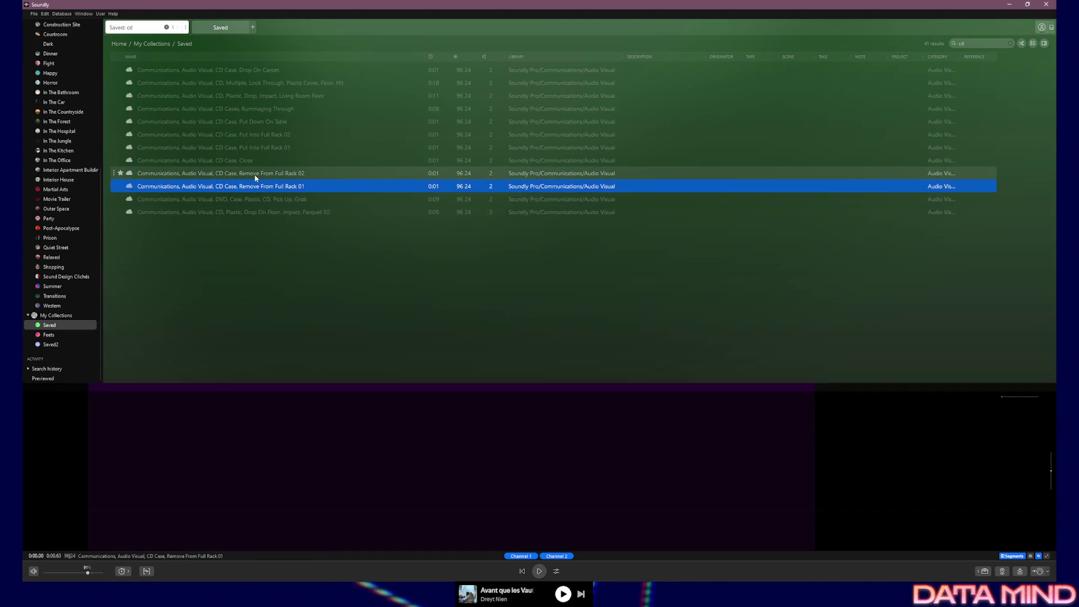
click(255, 175)
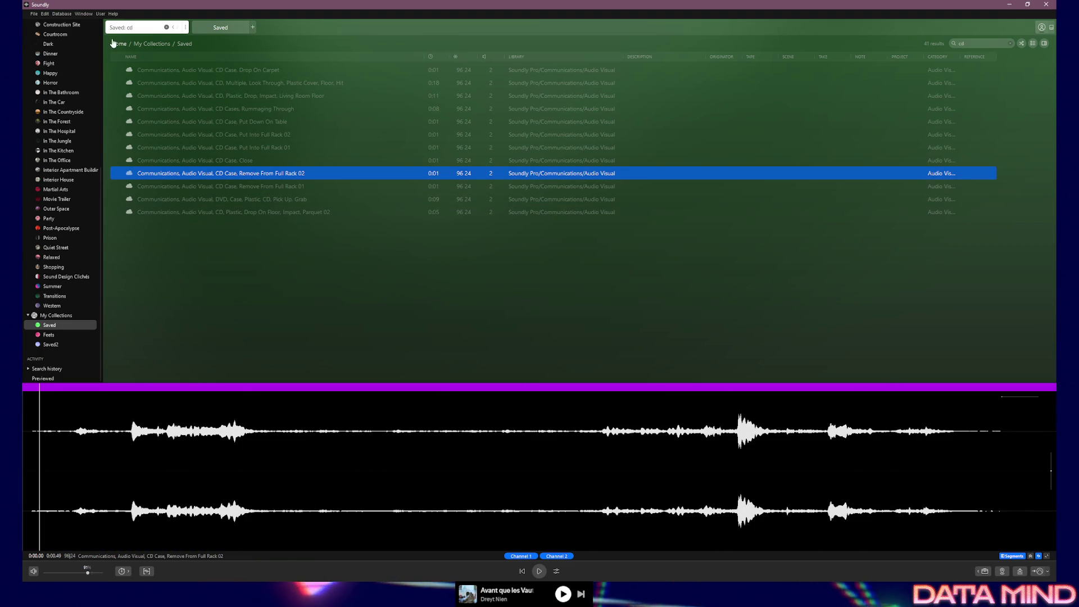
key(Escape)
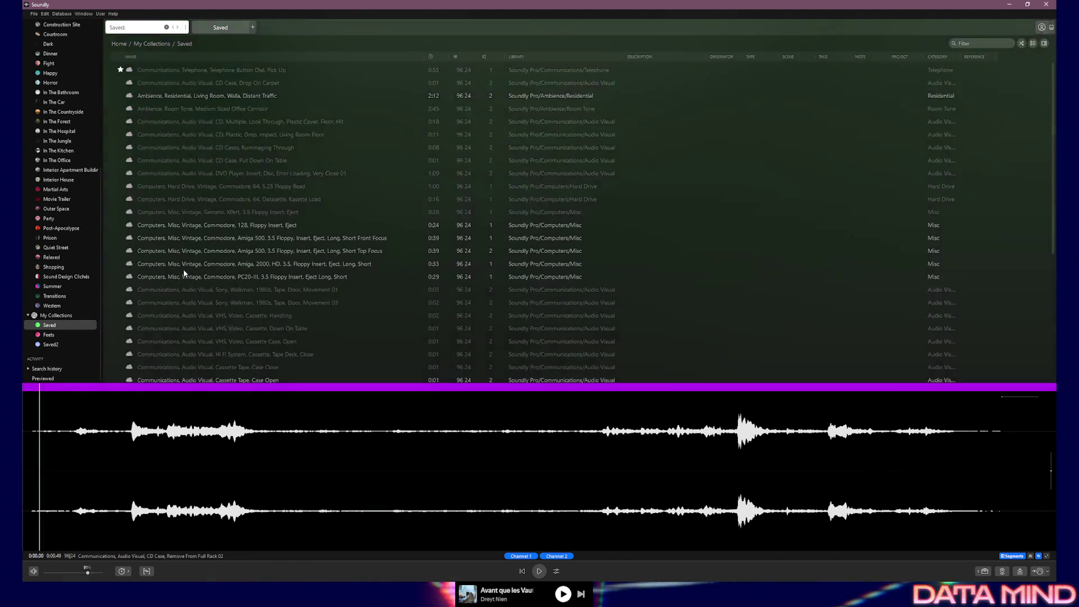
Search 'cd', add Looking Through CDs, Handling, Plastic to Saved, and reopen Saved.
text(cd)
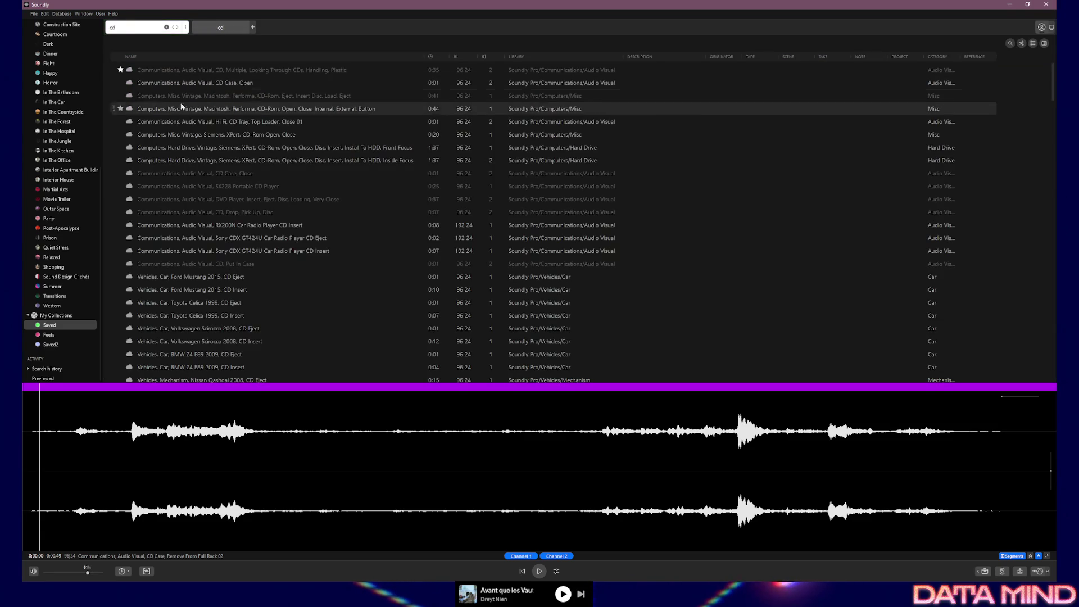
click(203, 70)
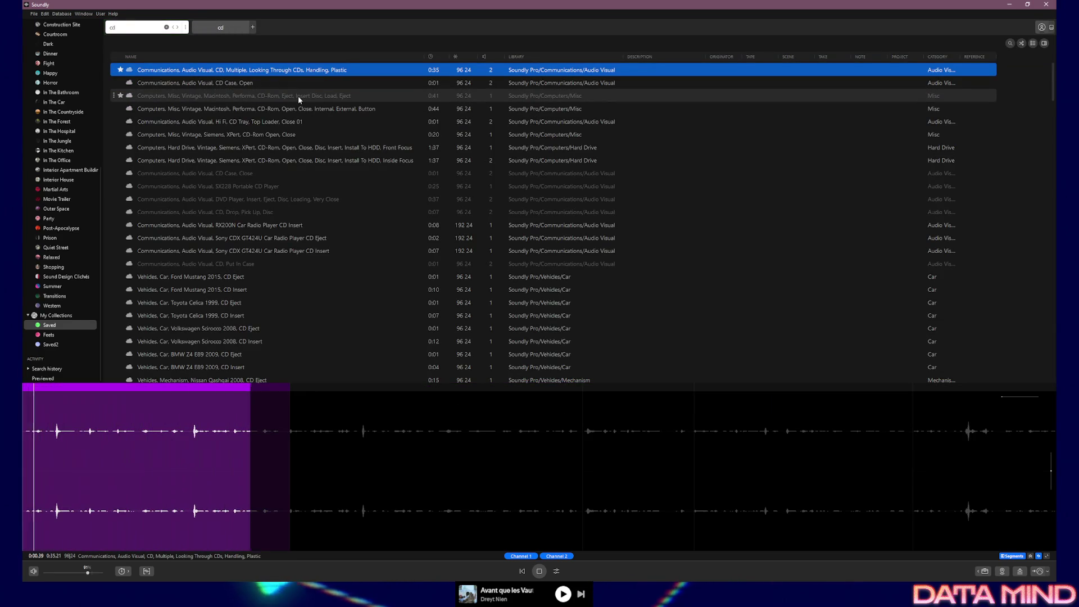
right_click(205, 70)
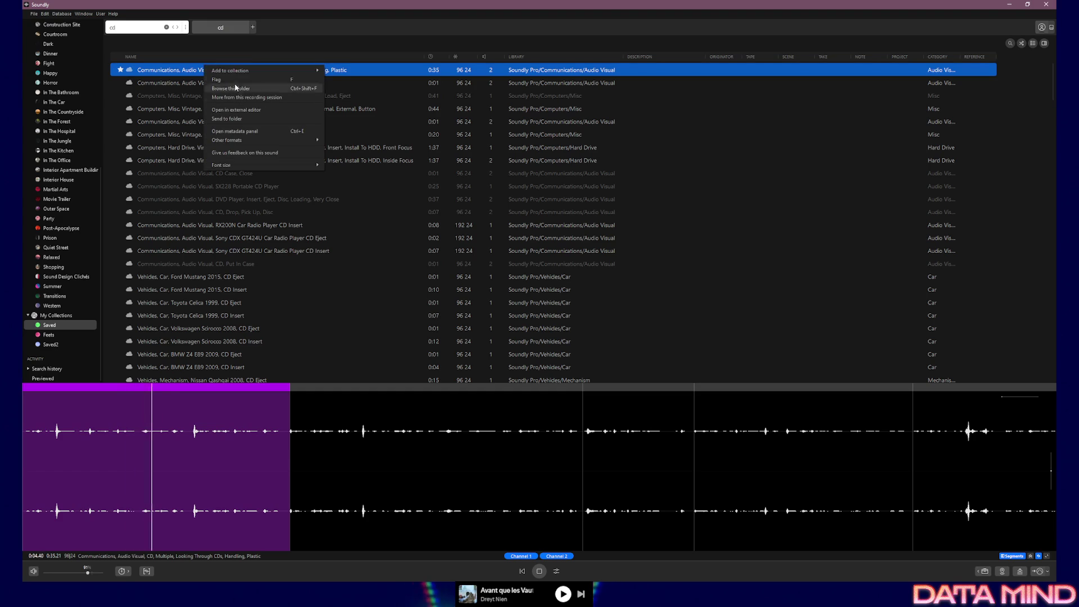
mouse_move(236, 71)
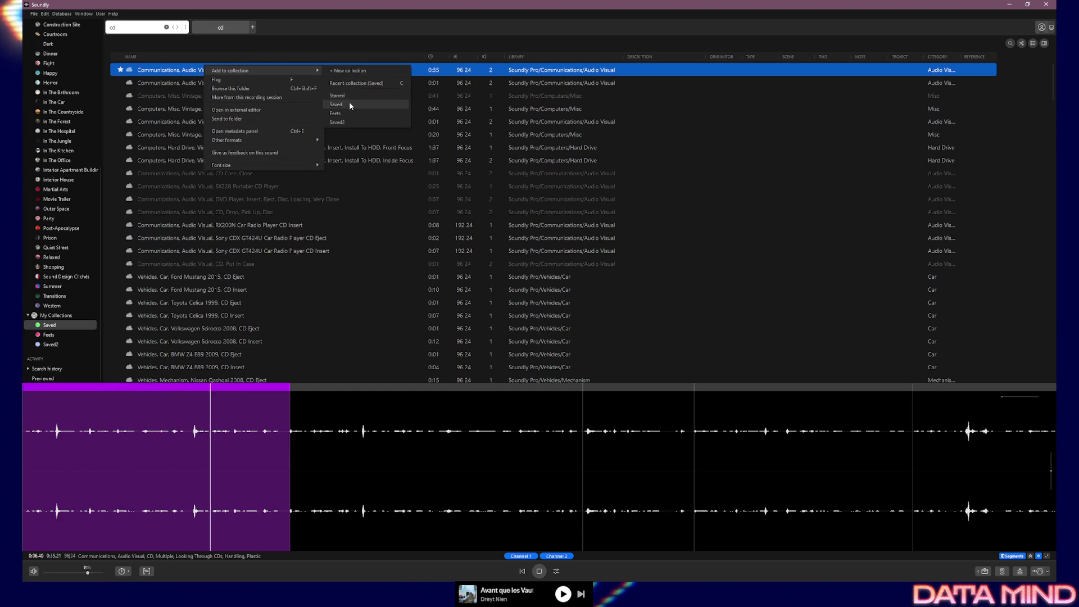
click(349, 102)
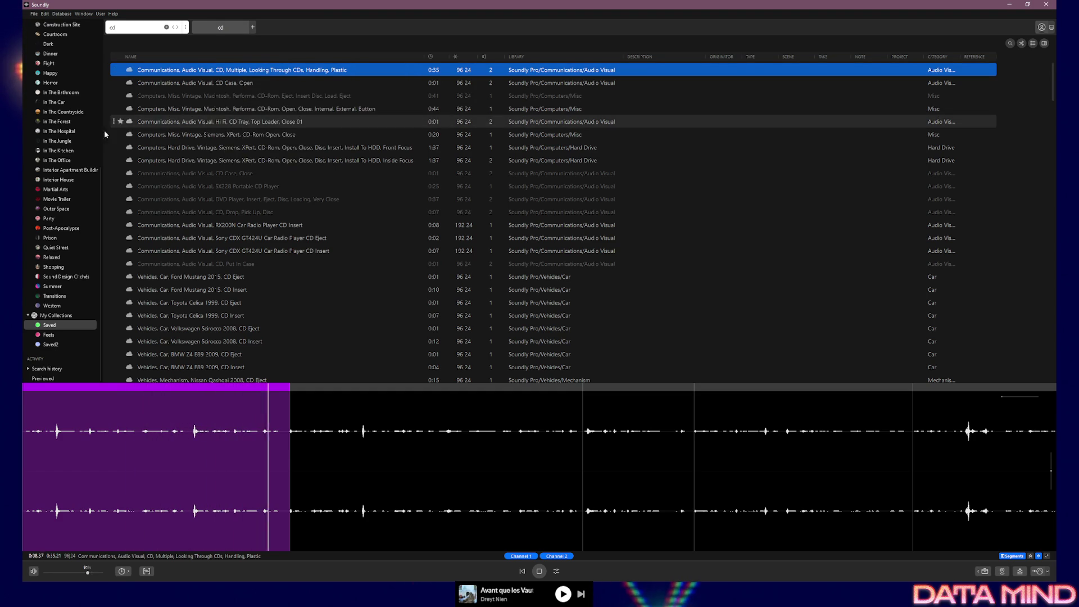
click(65, 322)
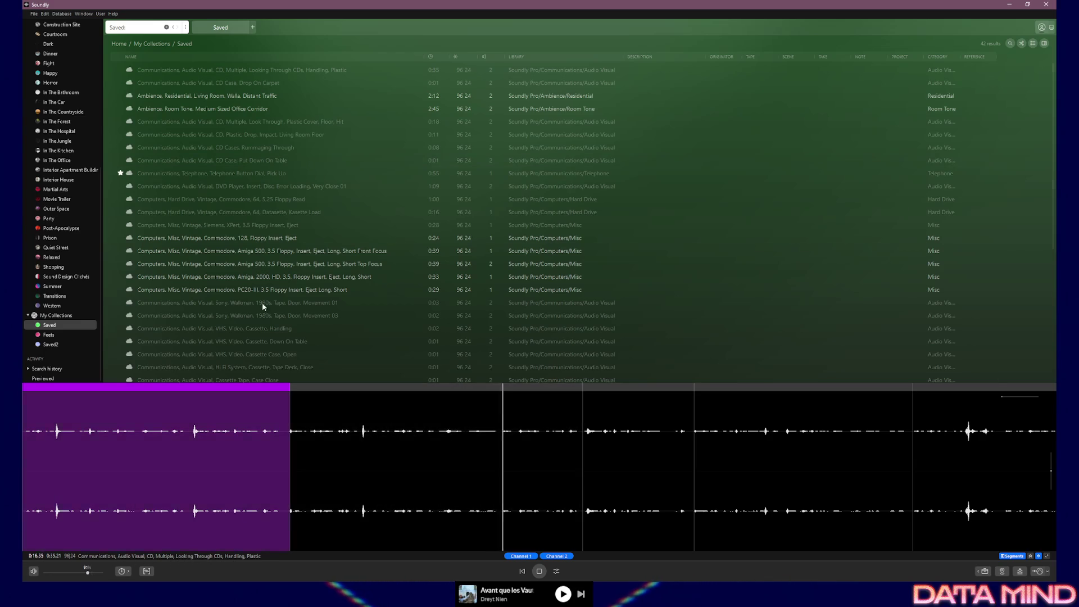
Play the Looking Through CDs, Handling, Plastic clip from the first Saved row.
click(353, 70)
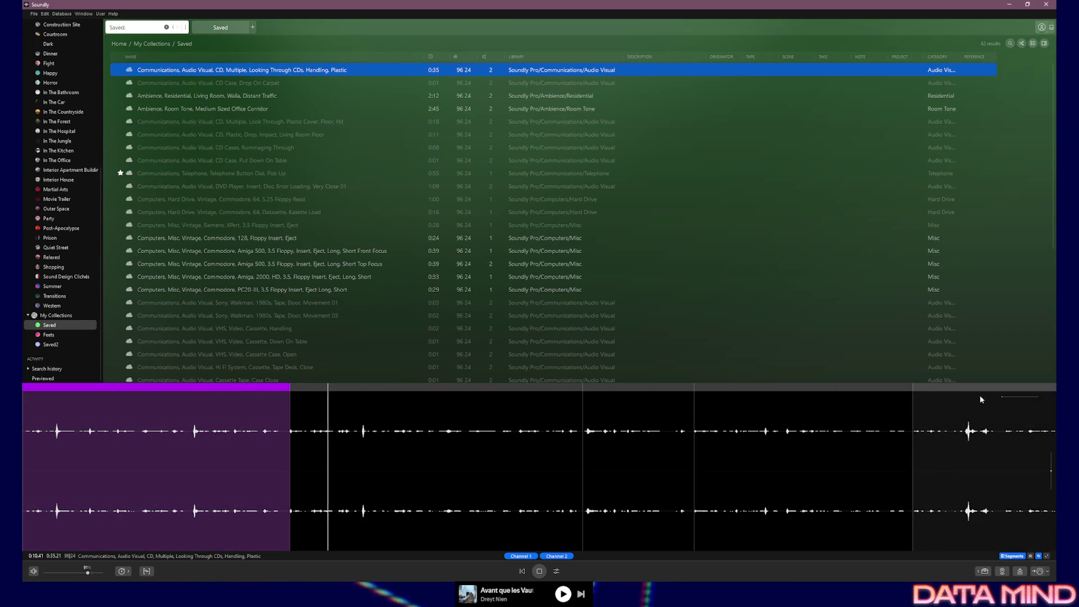
drag(1004, 398, 1015, 397)
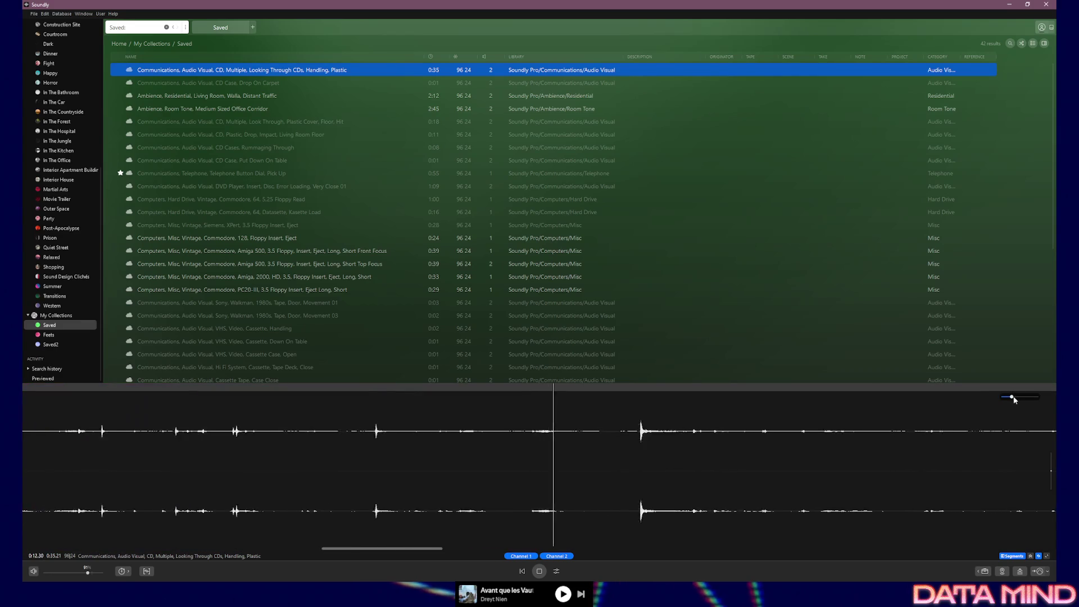
Audition the CD handling clip from several points in the waveform.
click(463, 437)
click(463, 437)
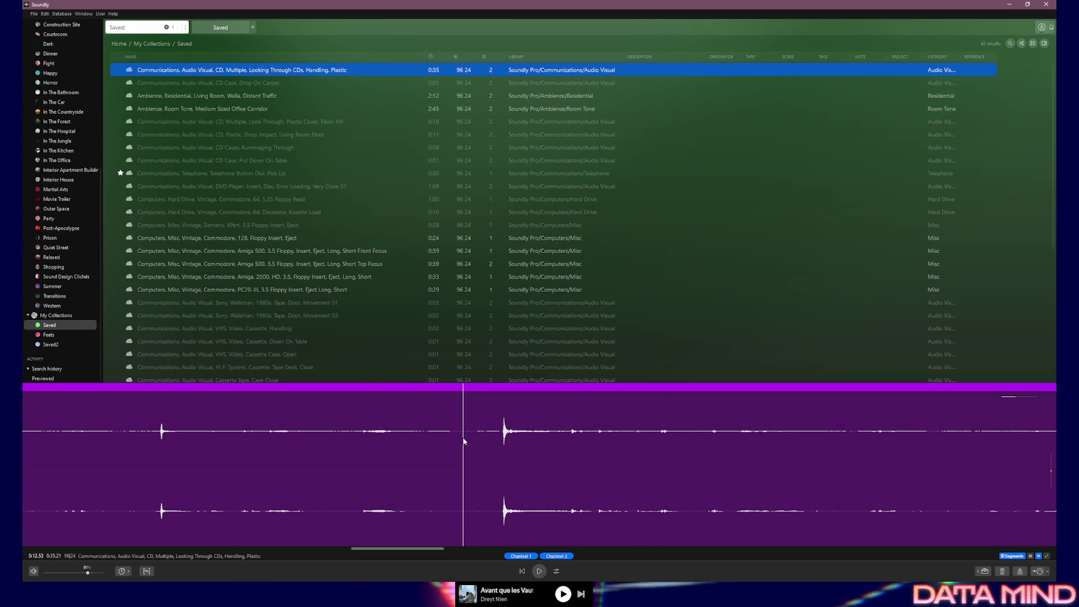
key(space)
click(119, 460)
click(118, 461)
click(118, 461)
key(space)
click(118, 460)
key(space)
click(327, 476)
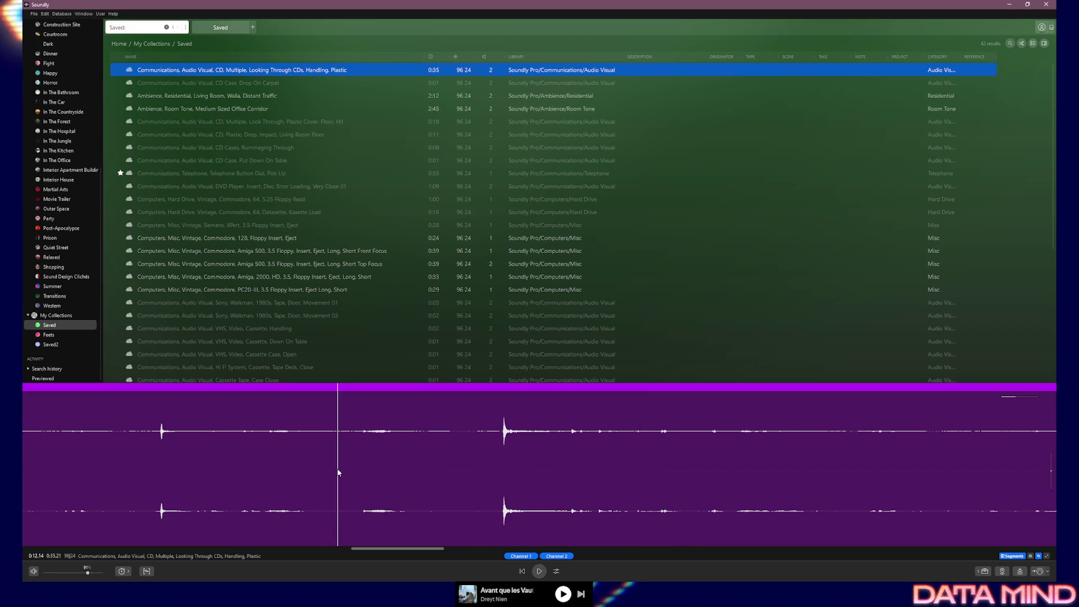
click(320, 467)
key(space)
key(space)
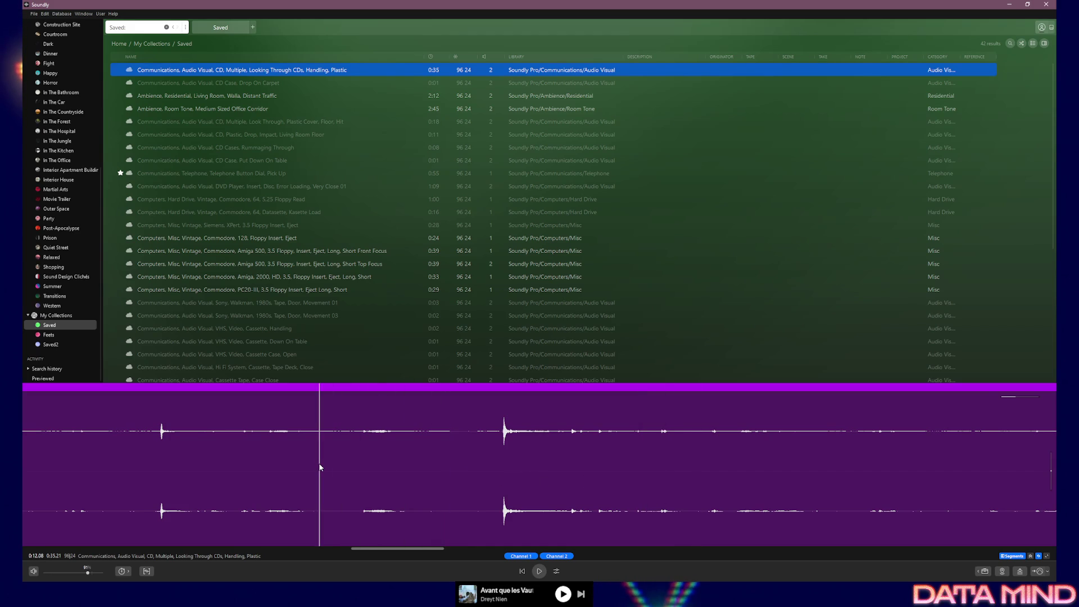
key(space)
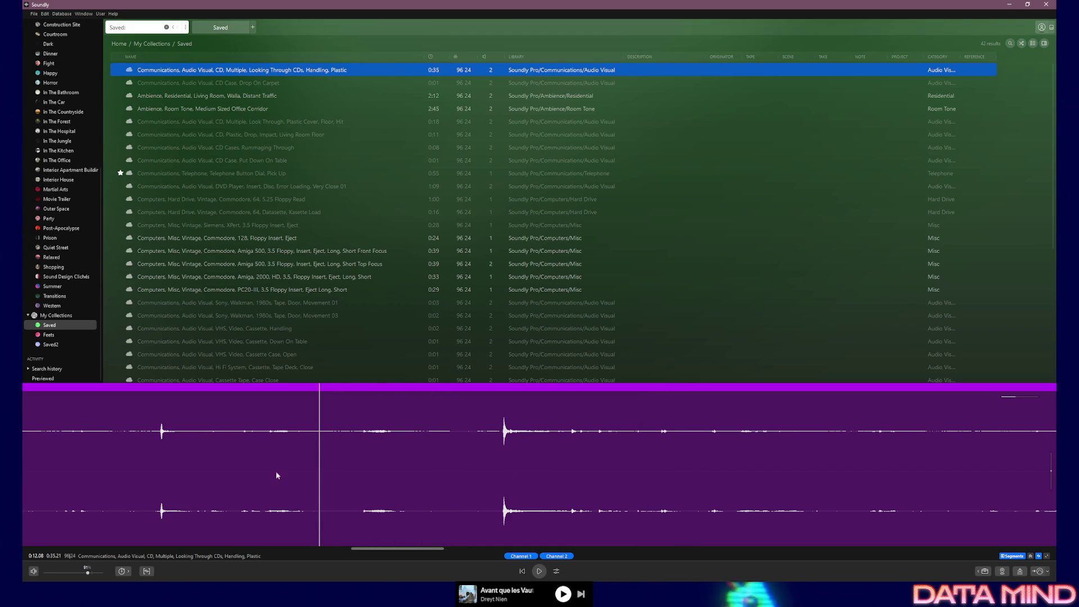
Play from about 9 seconds, then select a waveform region starting near 0:08.
drag(402, 551, 309, 550)
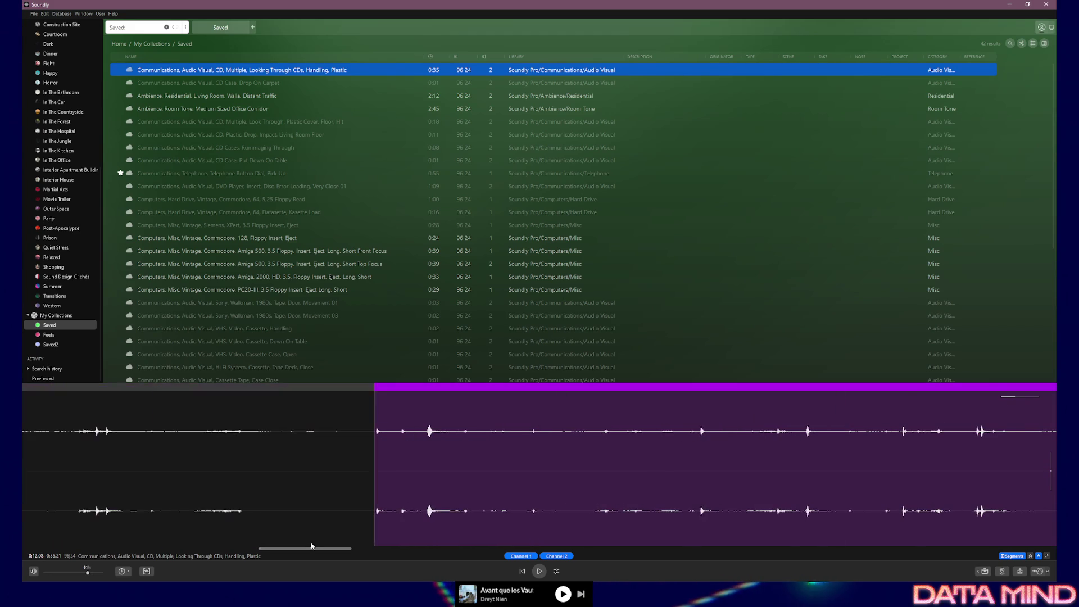
click(354, 455)
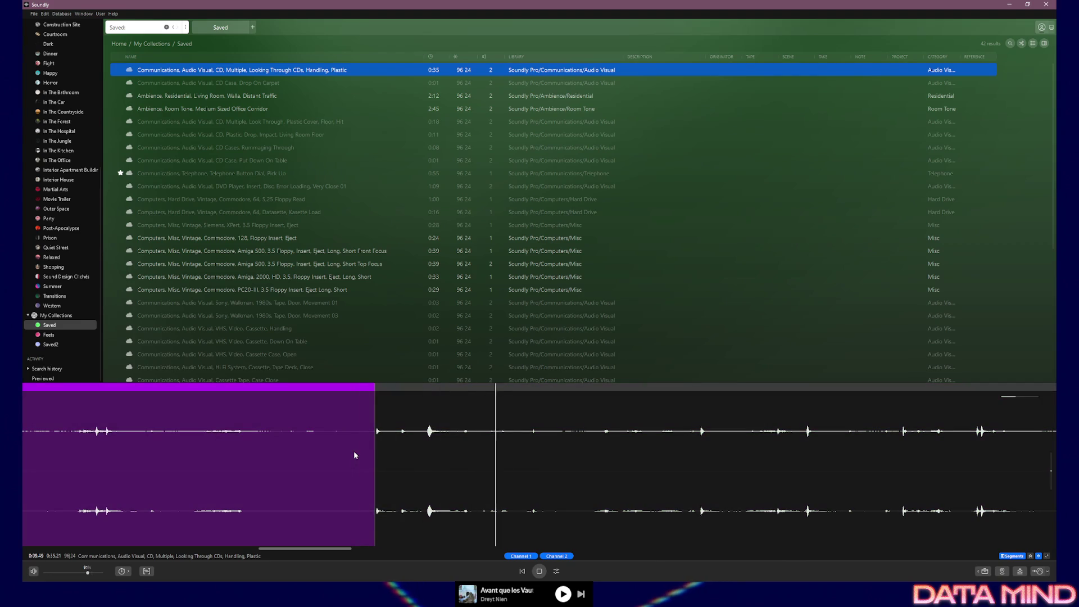
key(space)
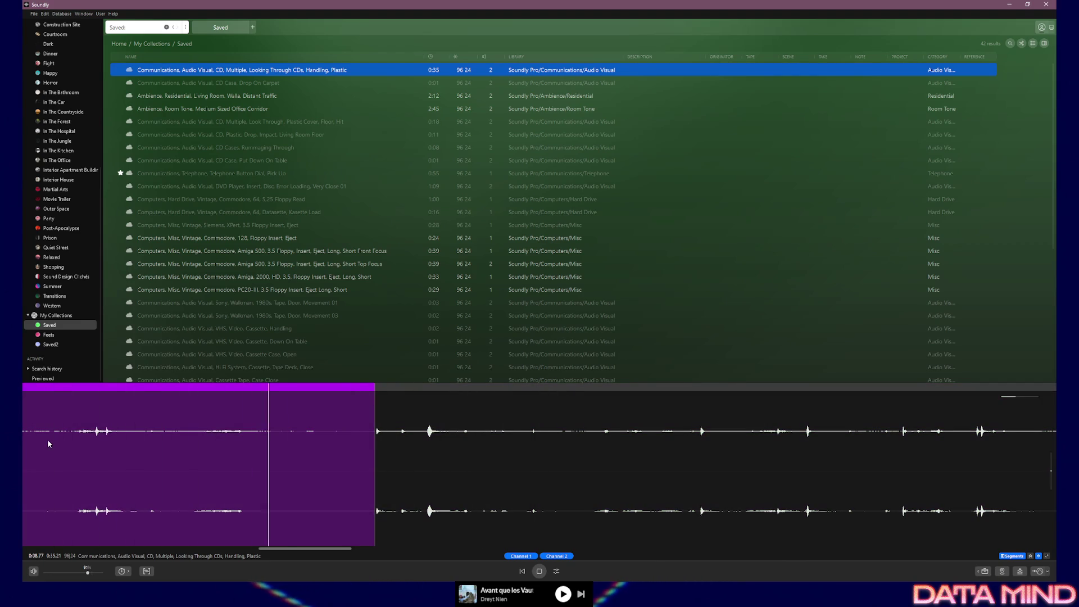
scroll(277, 552, left, 3)
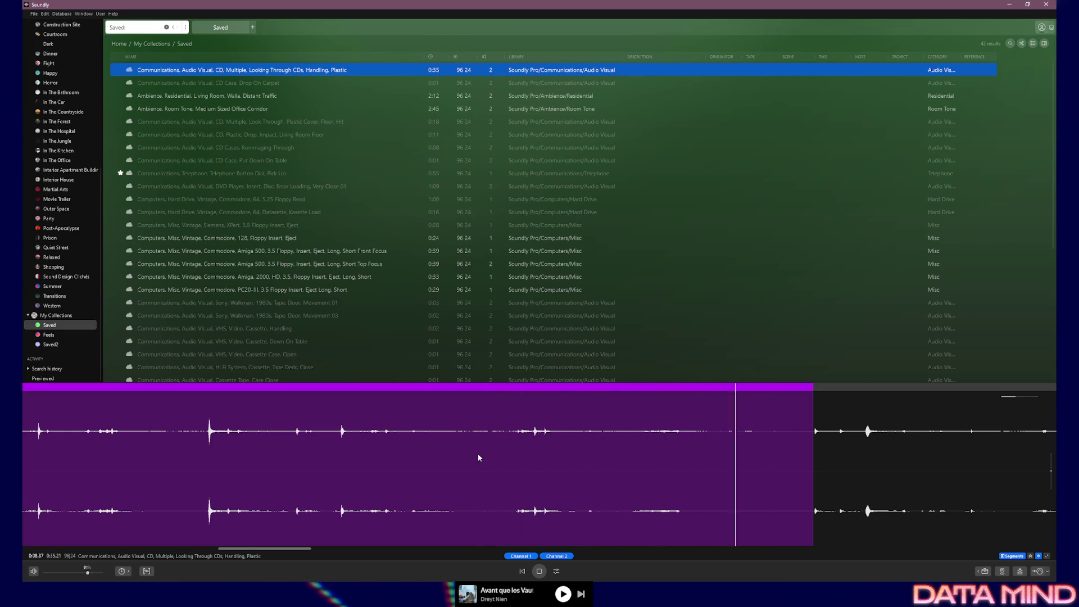
drag(478, 458, 807, 465)
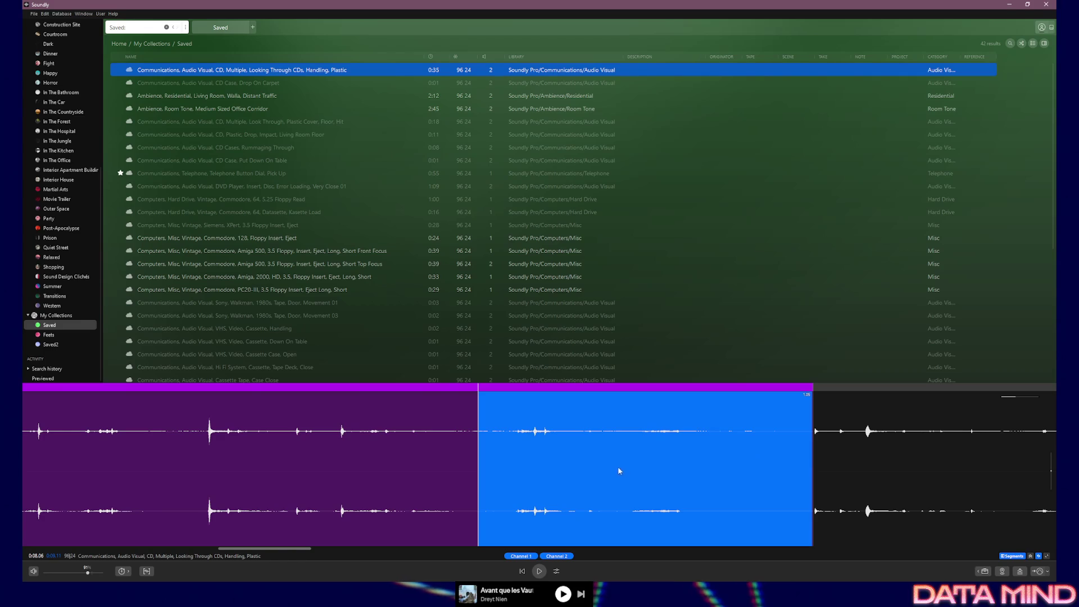
right_click(571, 473)
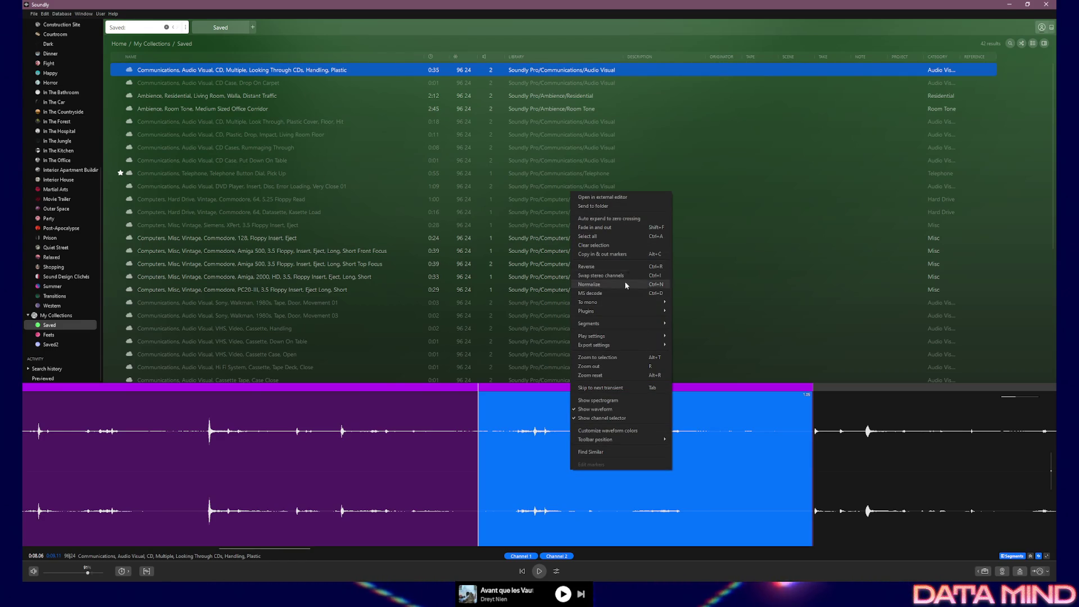
Browse the region's context menu, then expand the processing toolbar at bottom right.
mouse_move(607, 313)
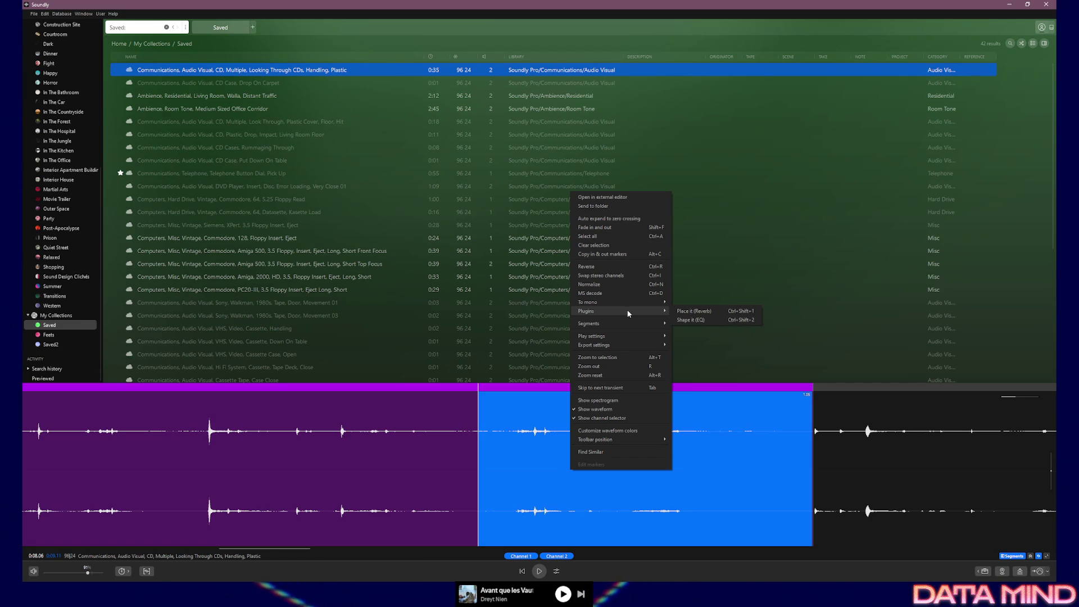
click(982, 572)
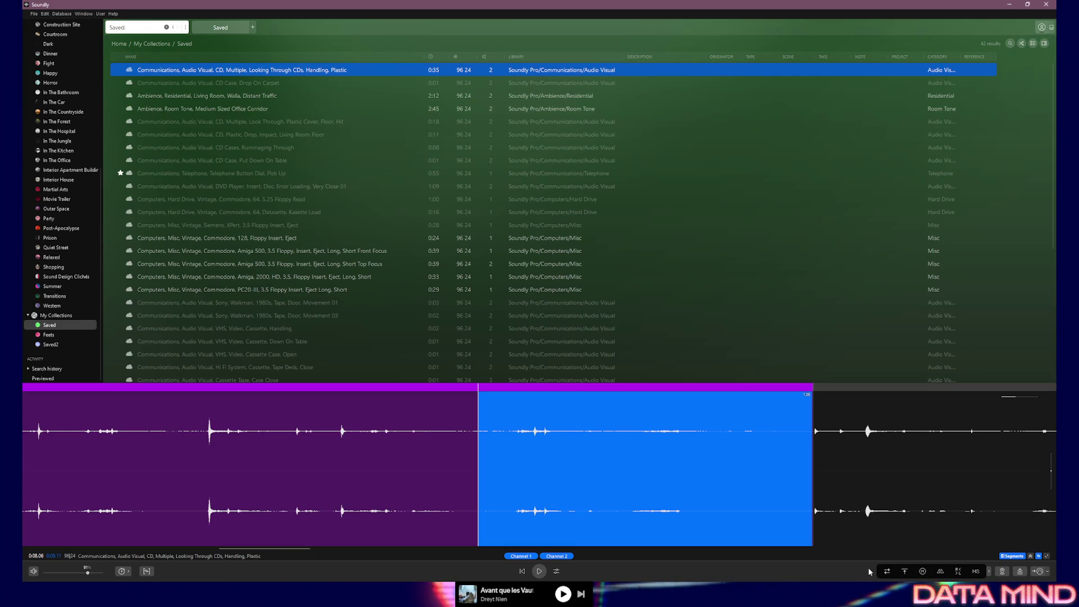
Toggle the processing toolbar and open the Send files to timeline destination list.
click(989, 574)
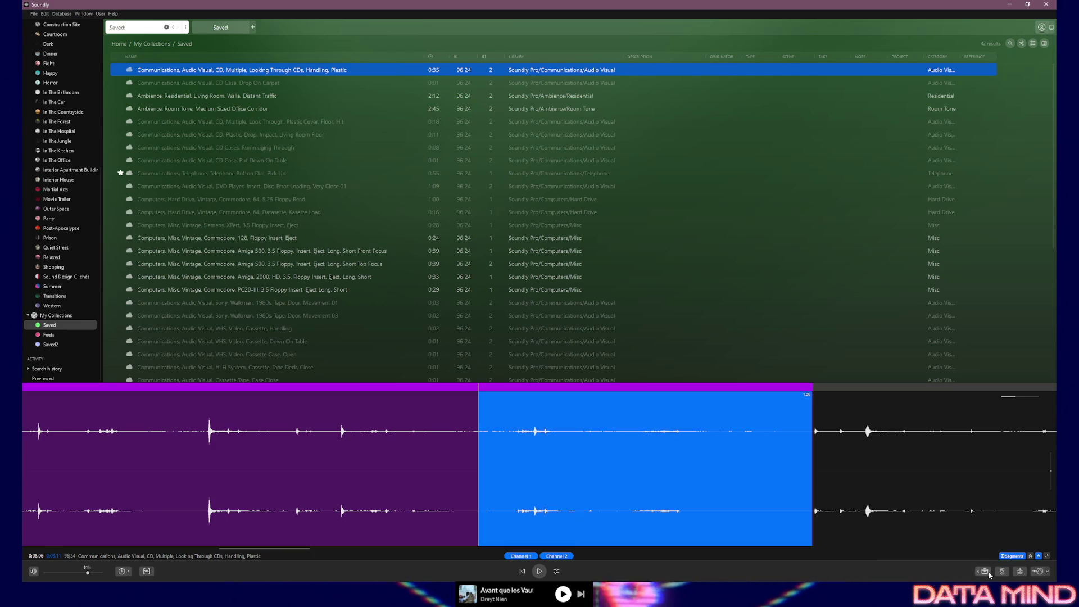
click(981, 572)
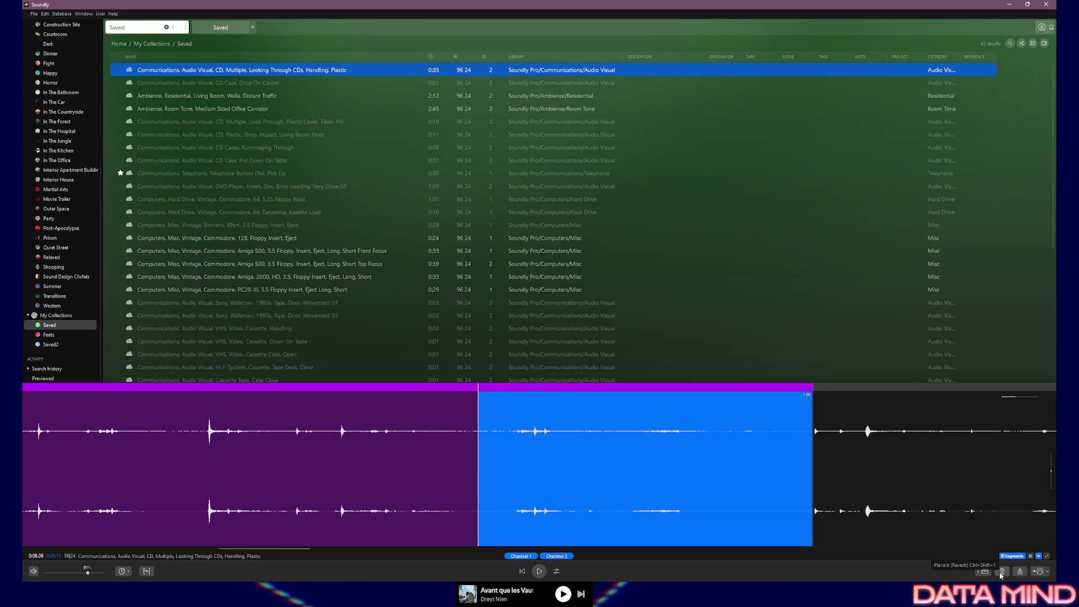
click(1048, 572)
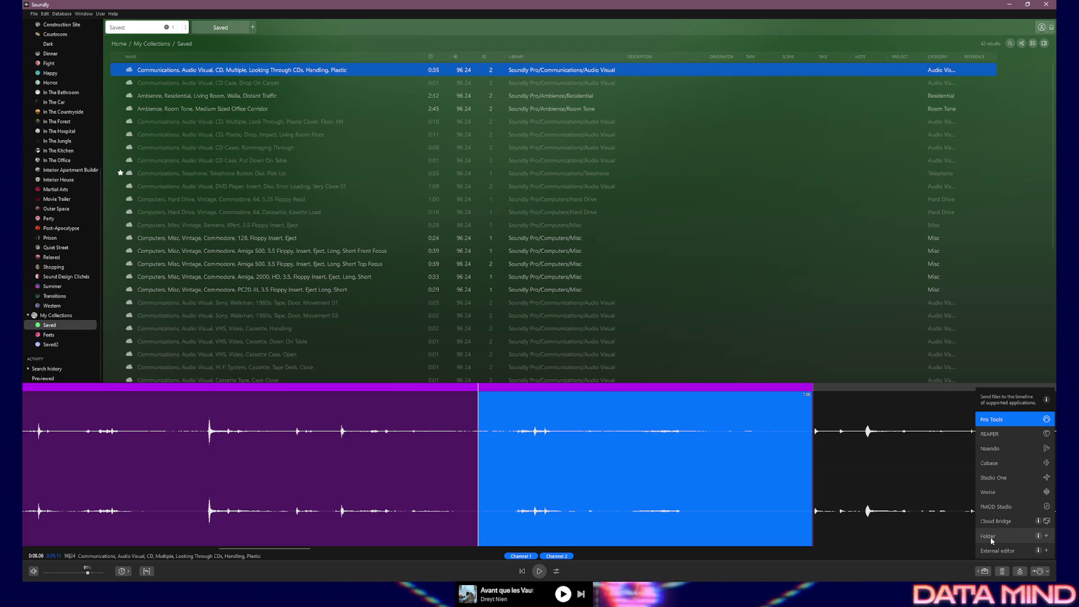
Send the selected region to the soundly sounds folder destination.
click(992, 540)
key(Escape)
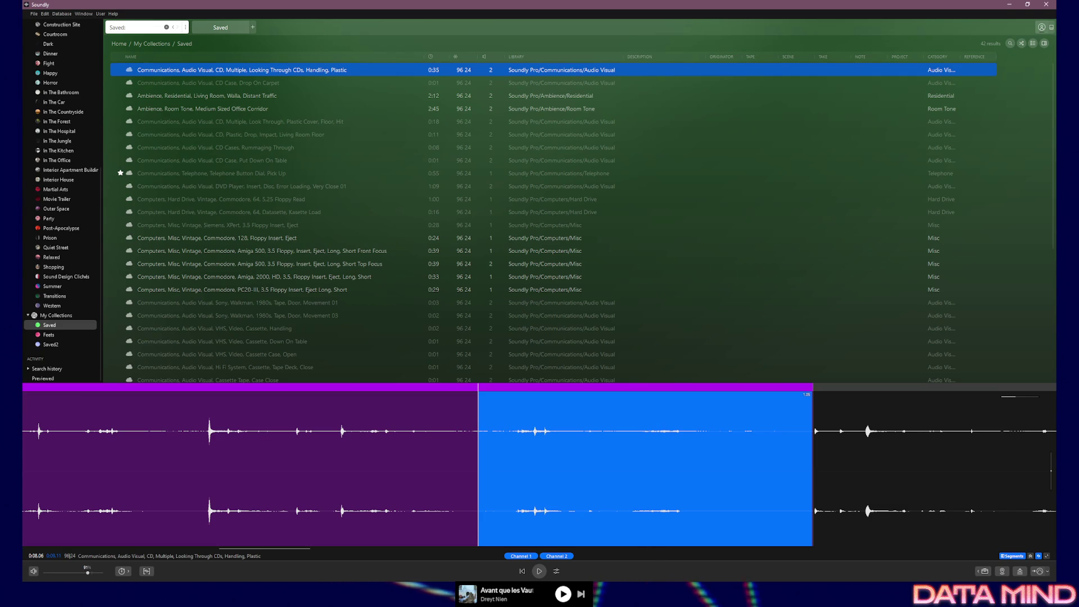
click(1048, 573)
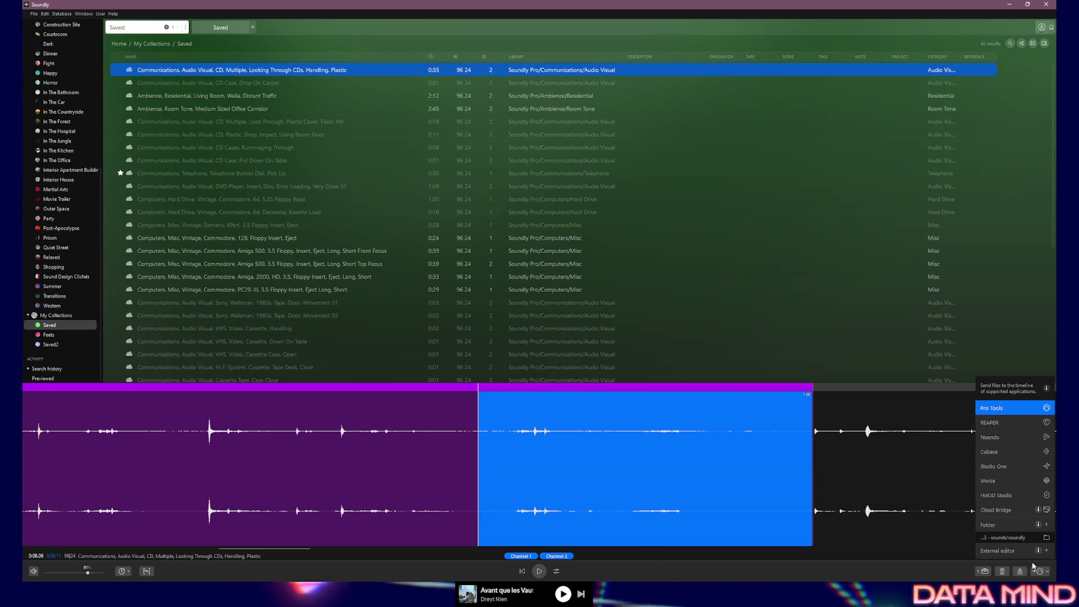
click(1010, 538)
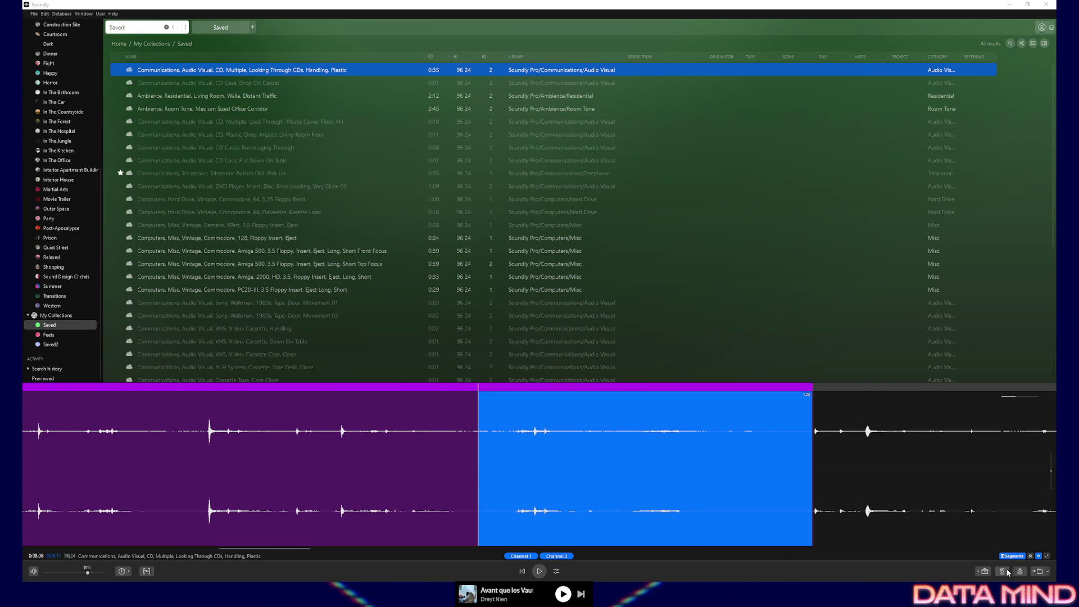
click(1045, 572)
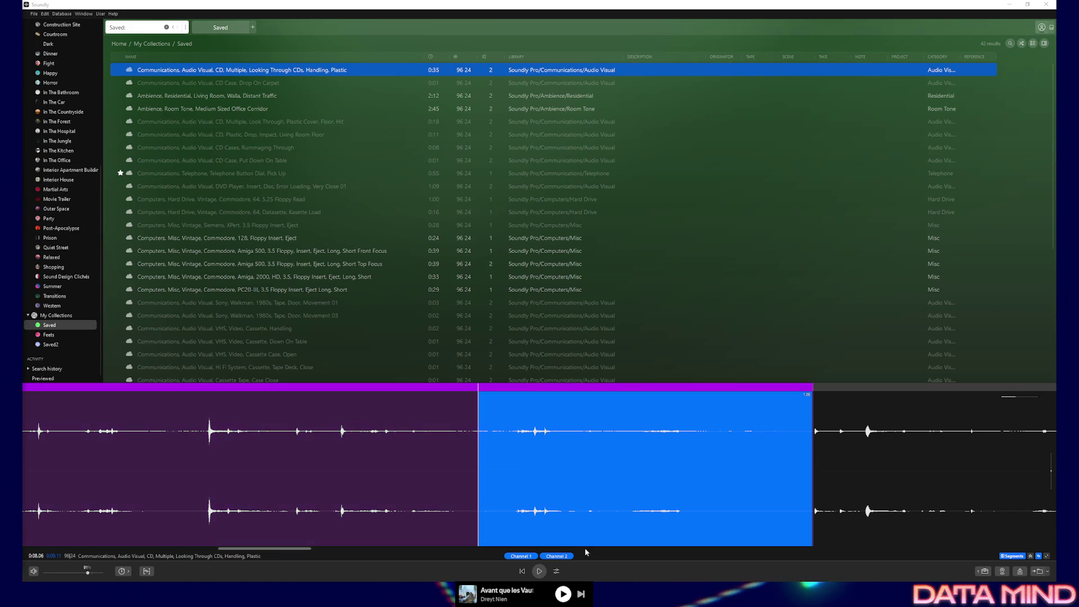
click(513, 462)
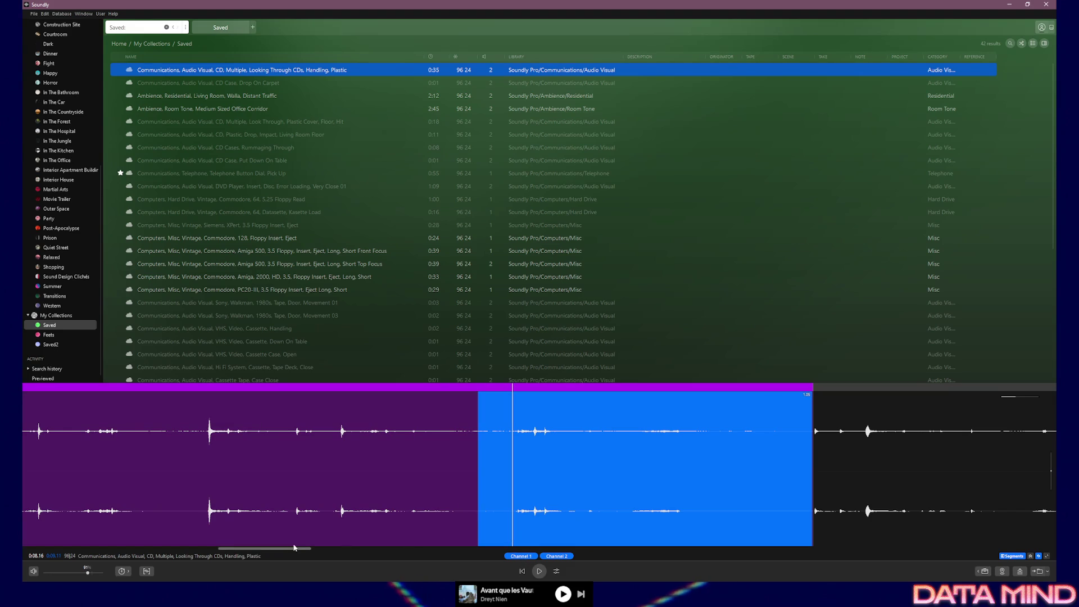
Play the CD handling clip from around 7 seconds, 6.6 seconds, and near the start.
drag(288, 551, 272, 551)
click(310, 475)
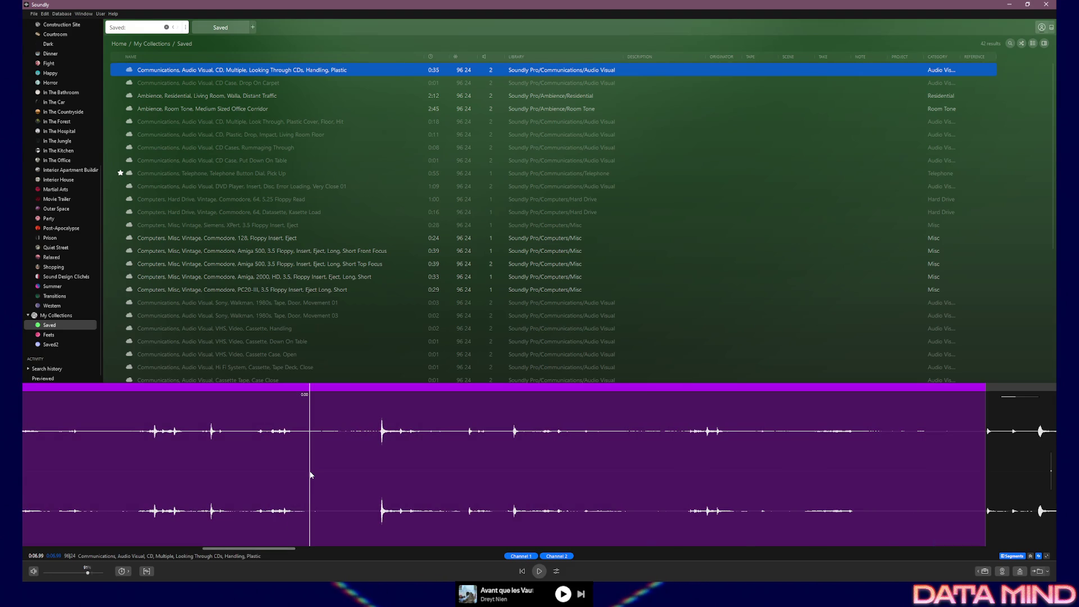
key(space)
click(325, 475)
click(126, 467)
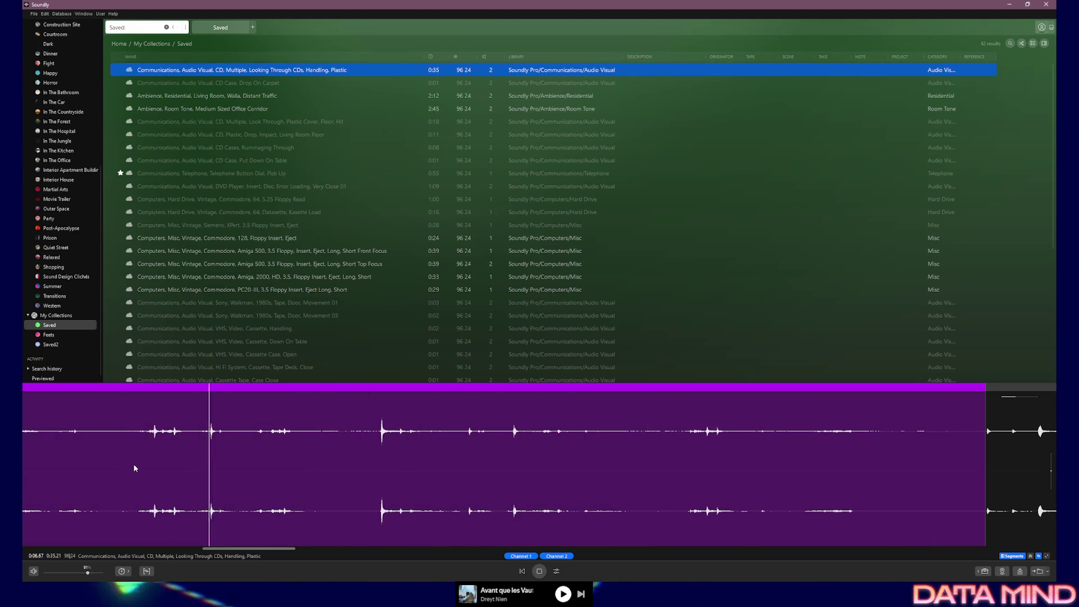
key(space)
scroll(224, 531, left, 10)
scroll(64, 533, left, 2)
click(84, 460)
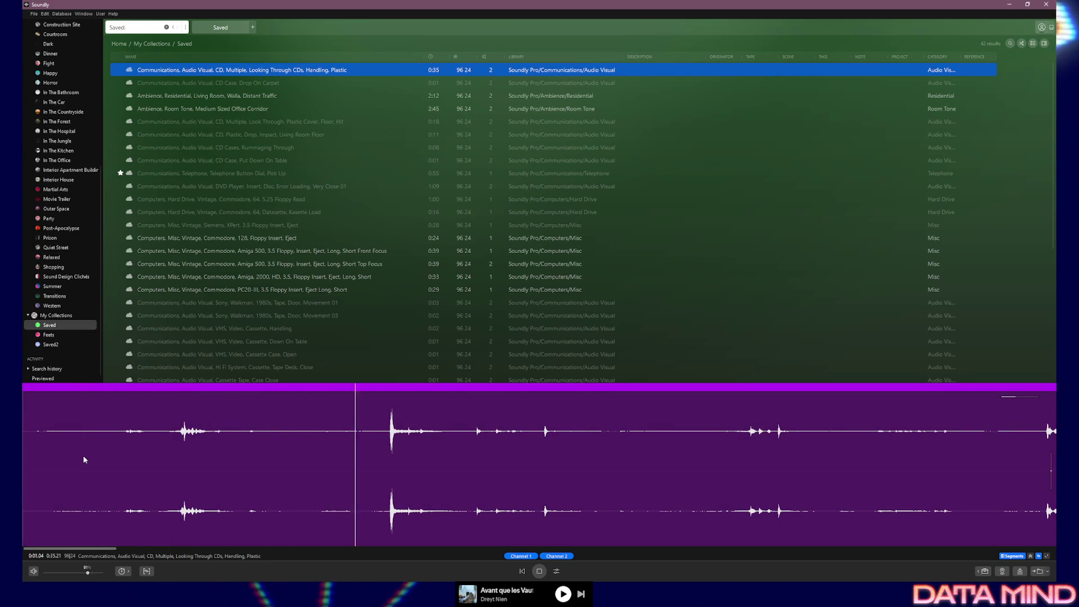
key(space)
Play from about 1 and 2 seconds, then zoom the waveform in.
click(362, 465)
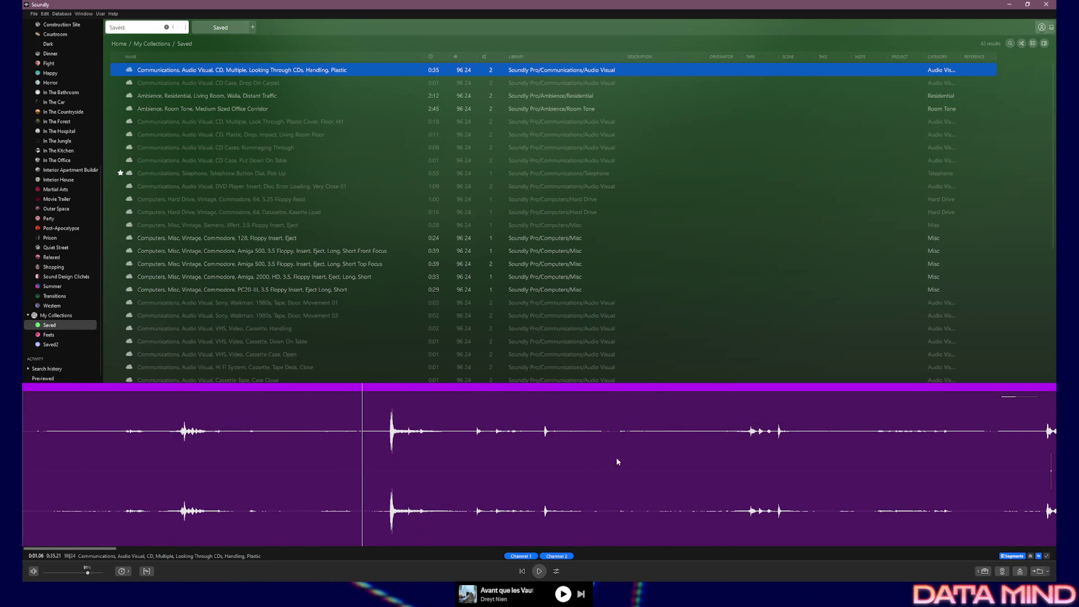
click(353, 452)
key(space)
key(space)
click(673, 460)
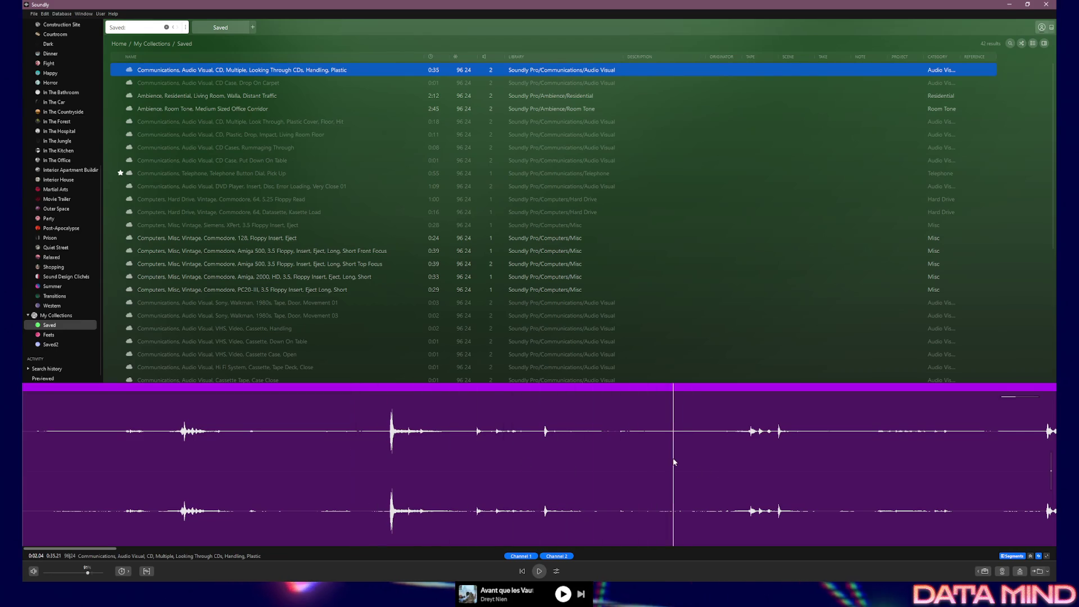
key(space)
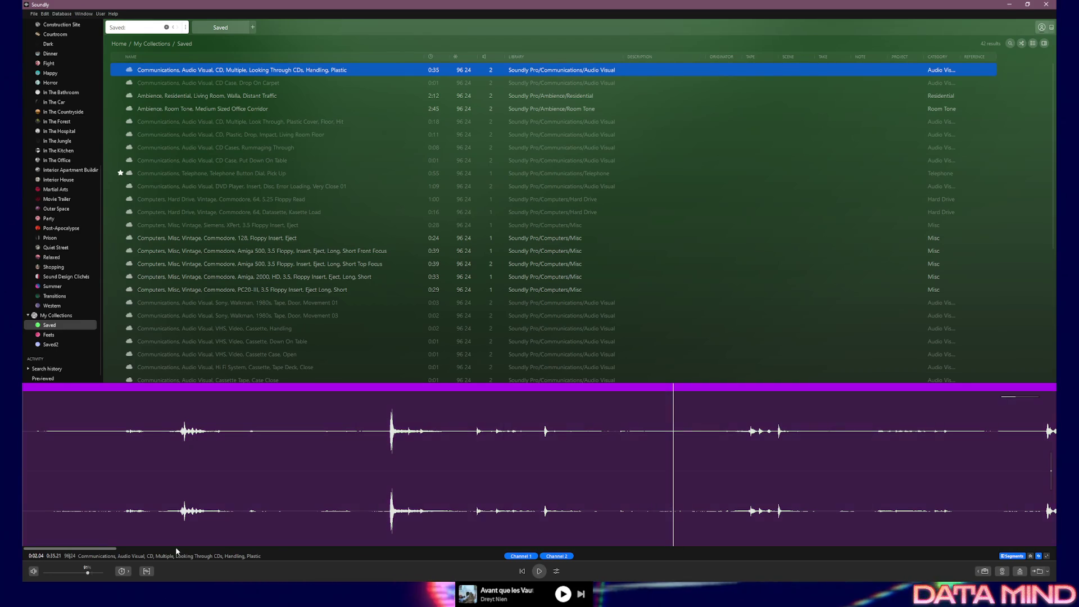
drag(116, 549, 169, 550)
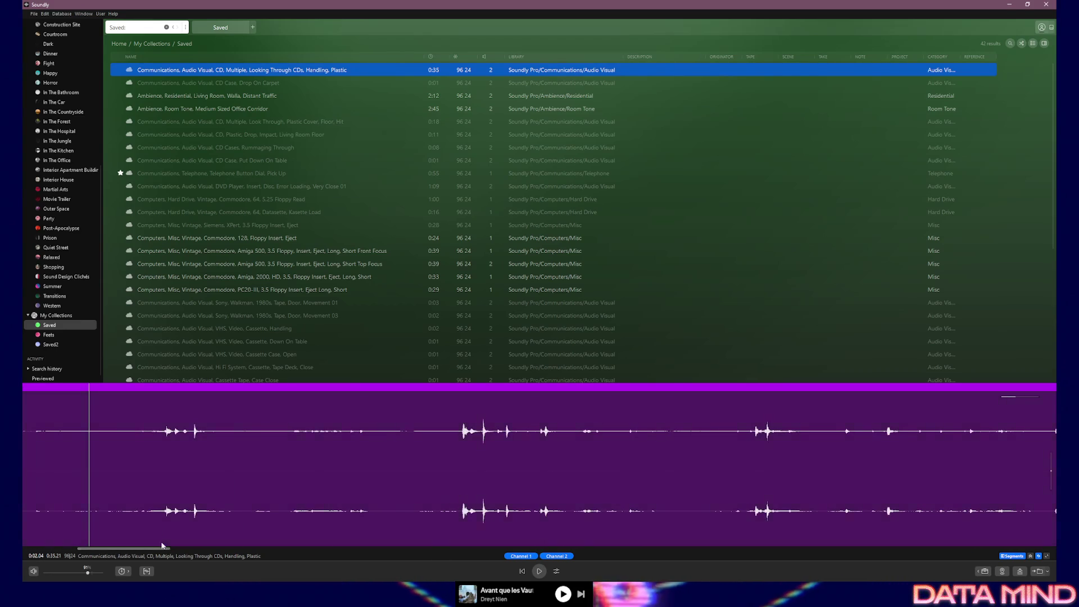
click(1014, 397)
drag(1014, 397, 1006, 399)
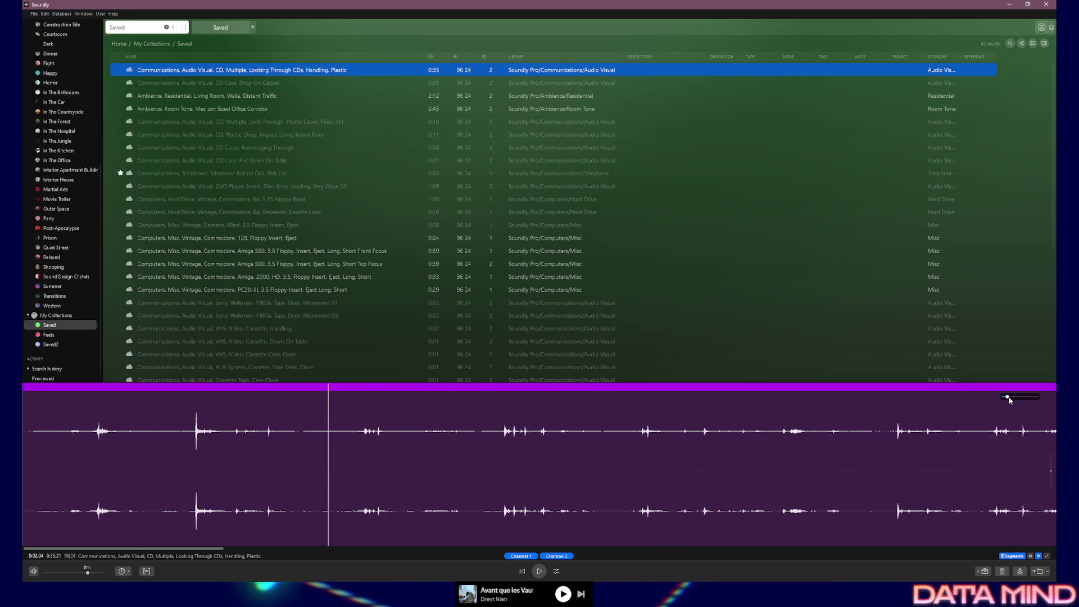
Listen from the 2, 3 and 5 second marks, then stop playback.
key(space)
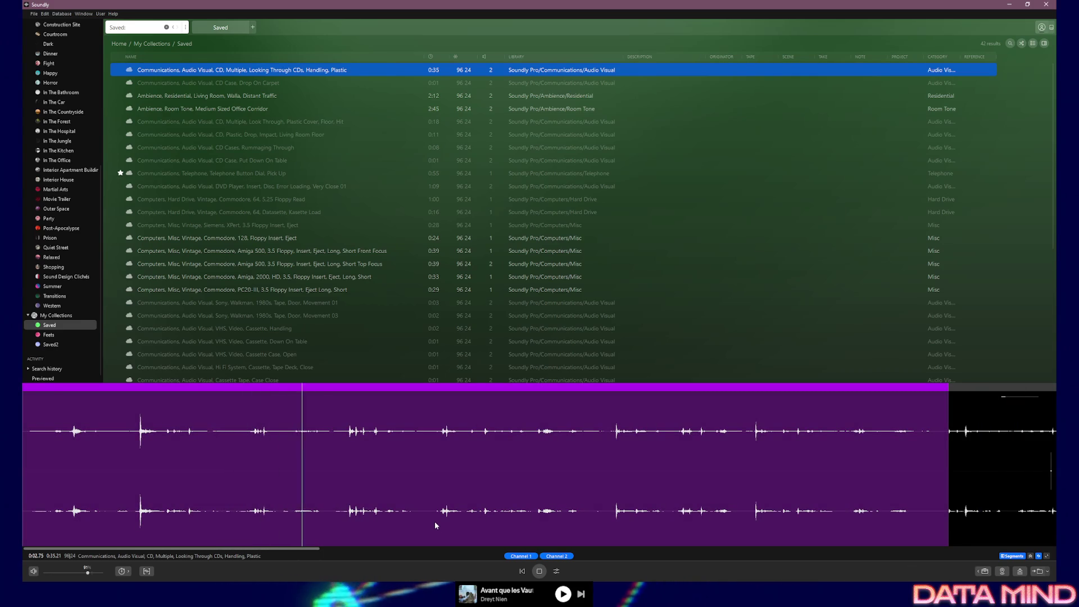
click(332, 433)
key(space)
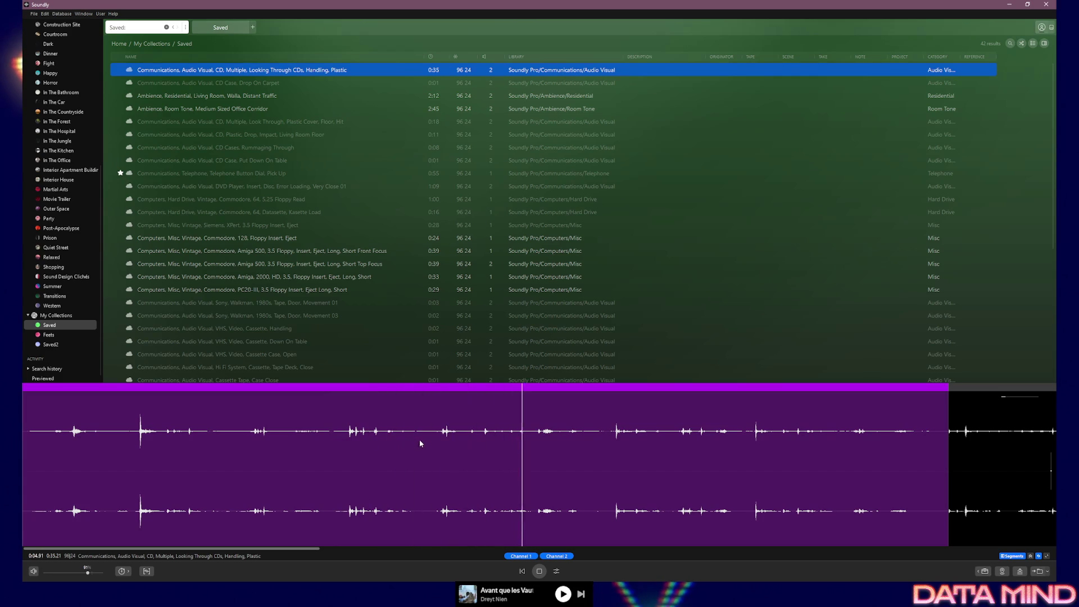
key(space)
click(529, 444)
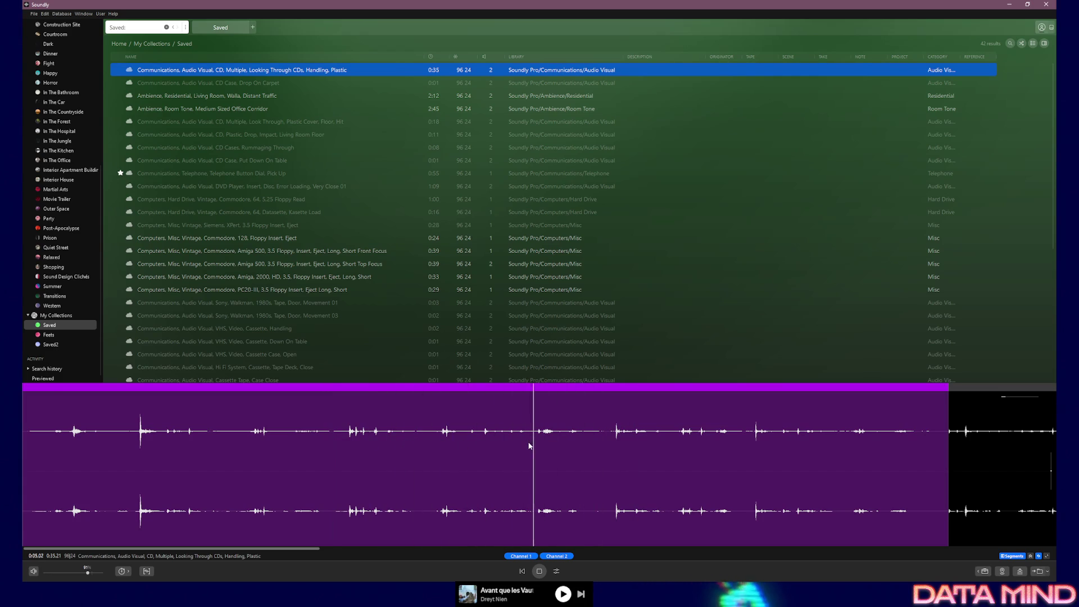
key(space)
key(space)
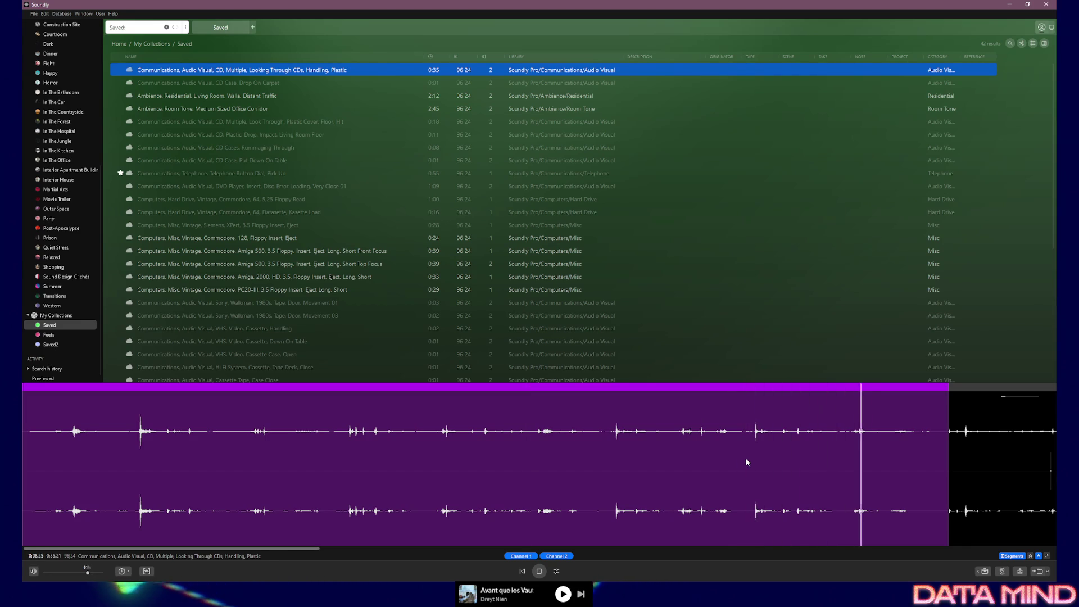
key(space)
Audition the Looking Through CDs recording from several play positions, including around twelve seconds.
drag(297, 549, 536, 552)
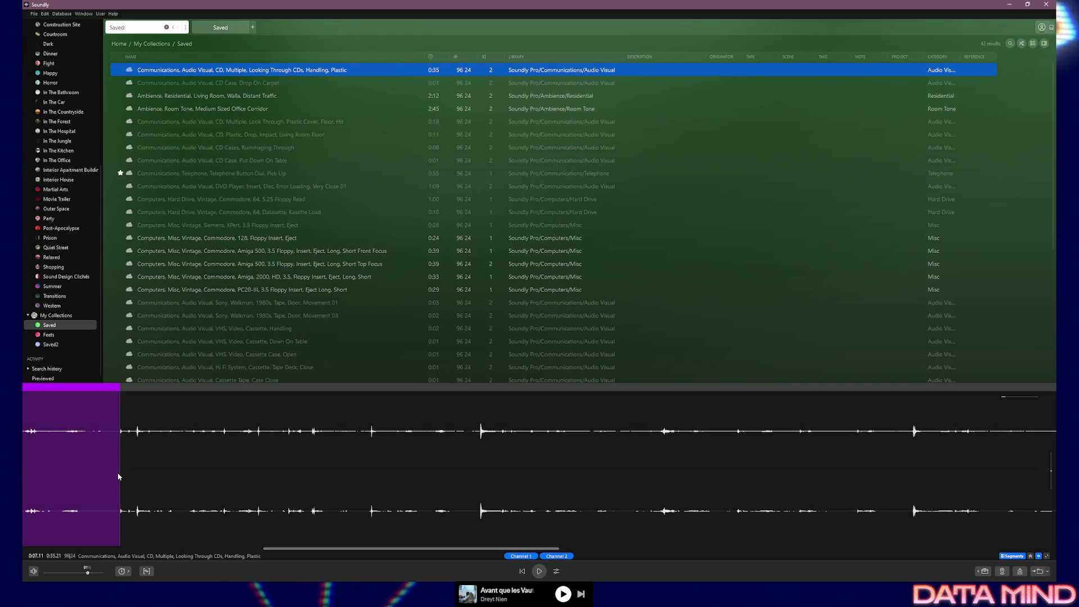
click(121, 465)
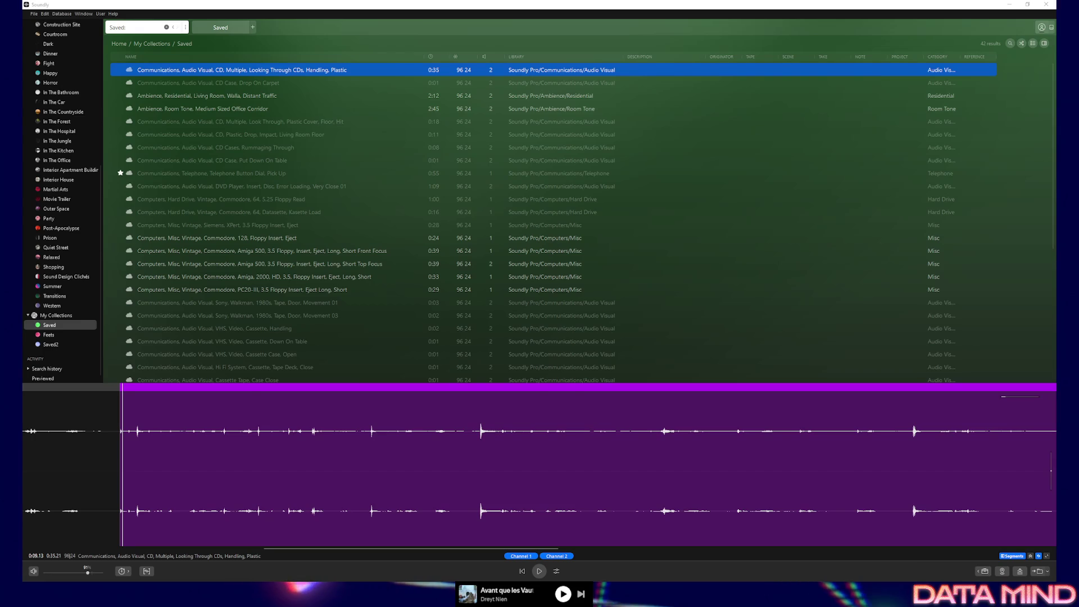
click(133, 460)
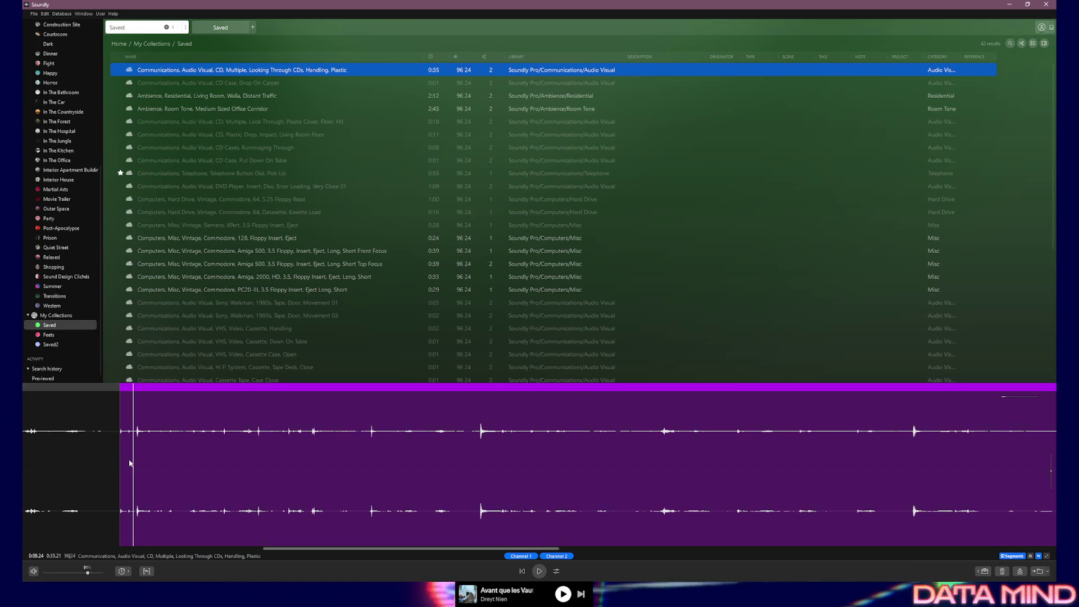
click(111, 458)
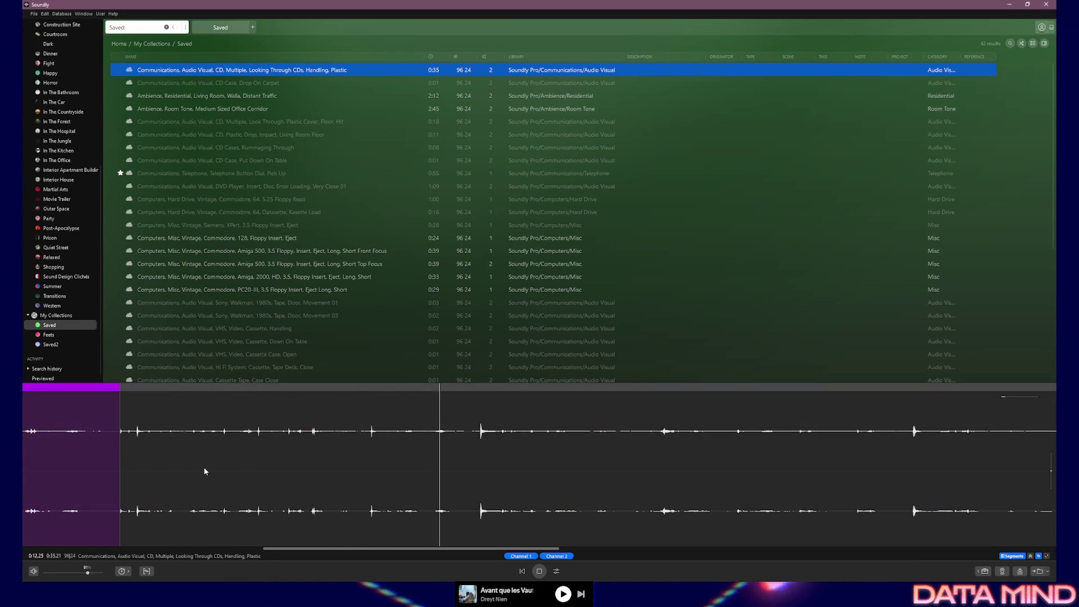
click(458, 469)
click(461, 470)
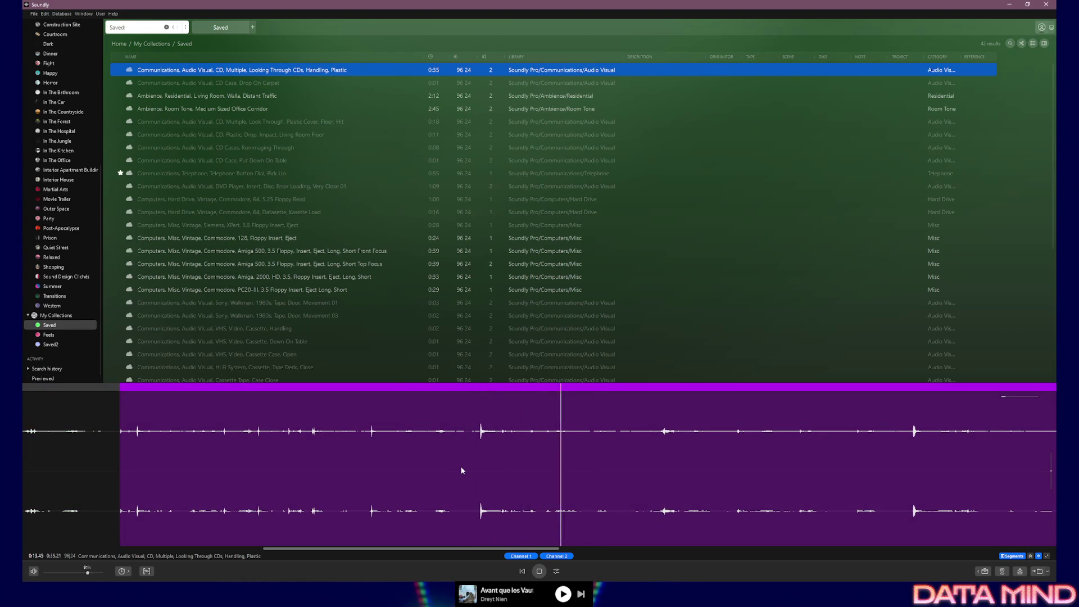
Try several short selections around clicks, then a long stretch, and play them.
drag(467, 441, 525, 444)
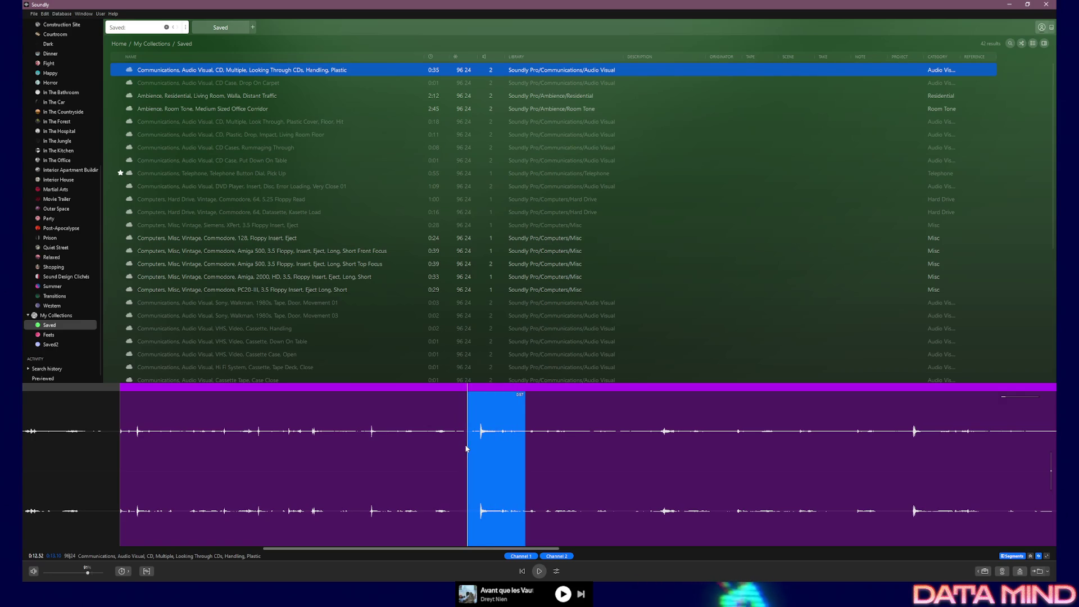
drag(650, 441, 709, 453)
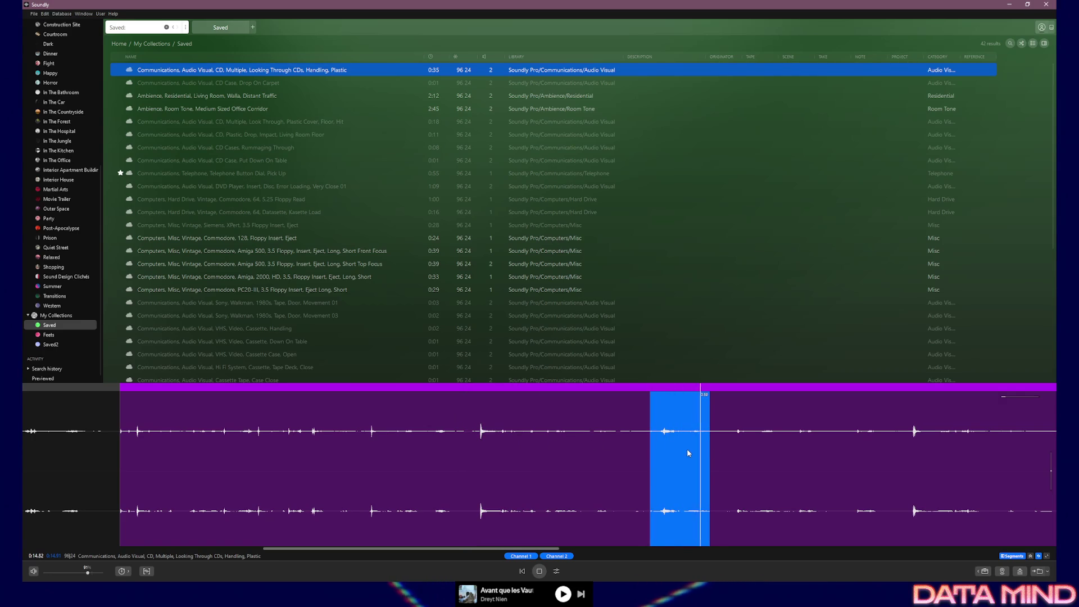
drag(733, 461, 995, 469)
click(907, 470)
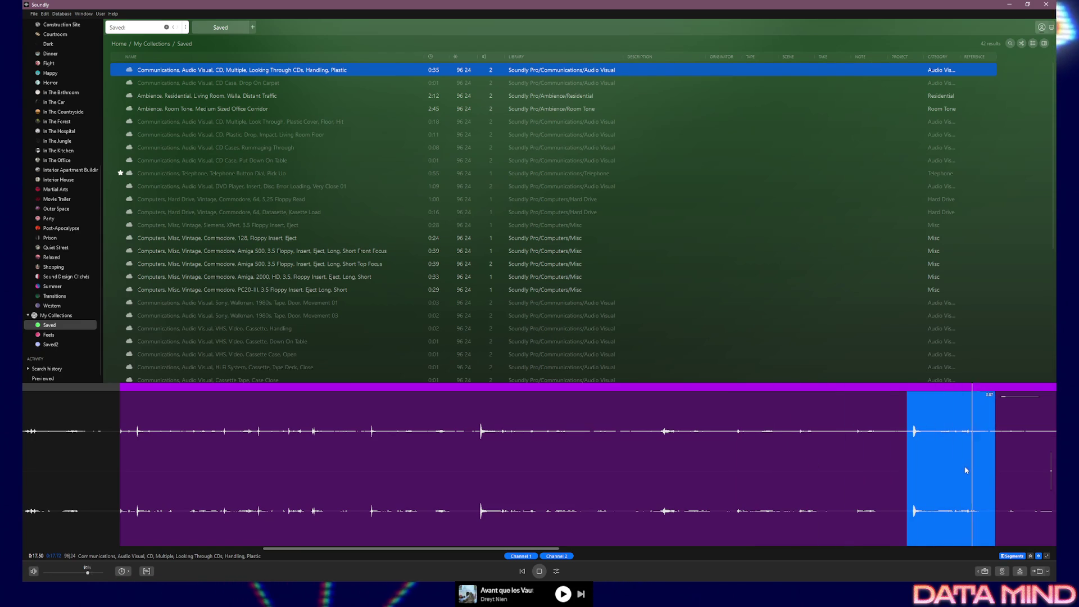
drag(496, 548, 653, 551)
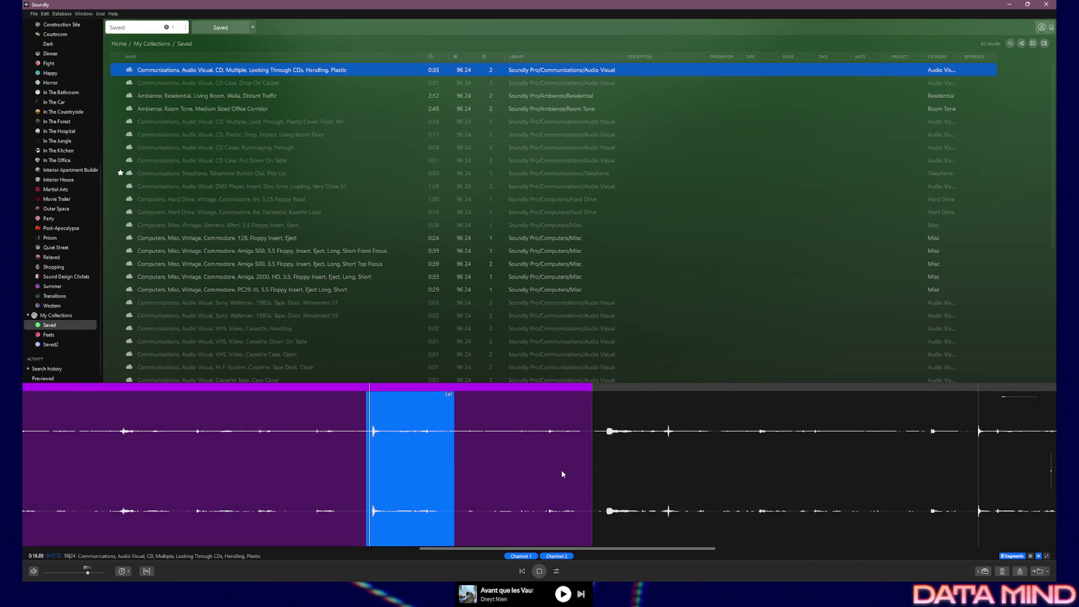
drag(597, 455, 970, 466)
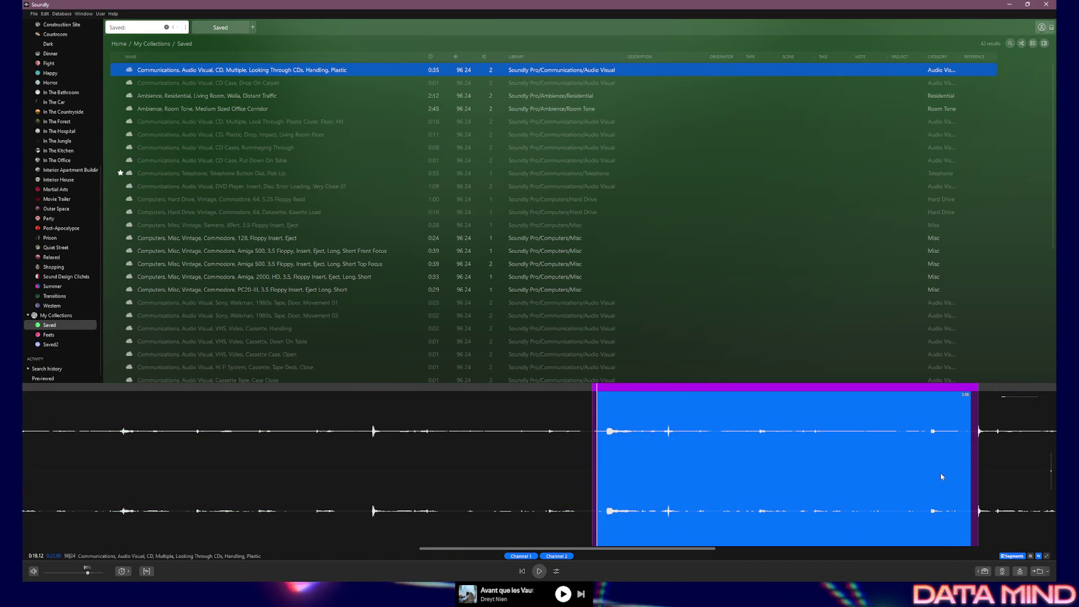
key(space)
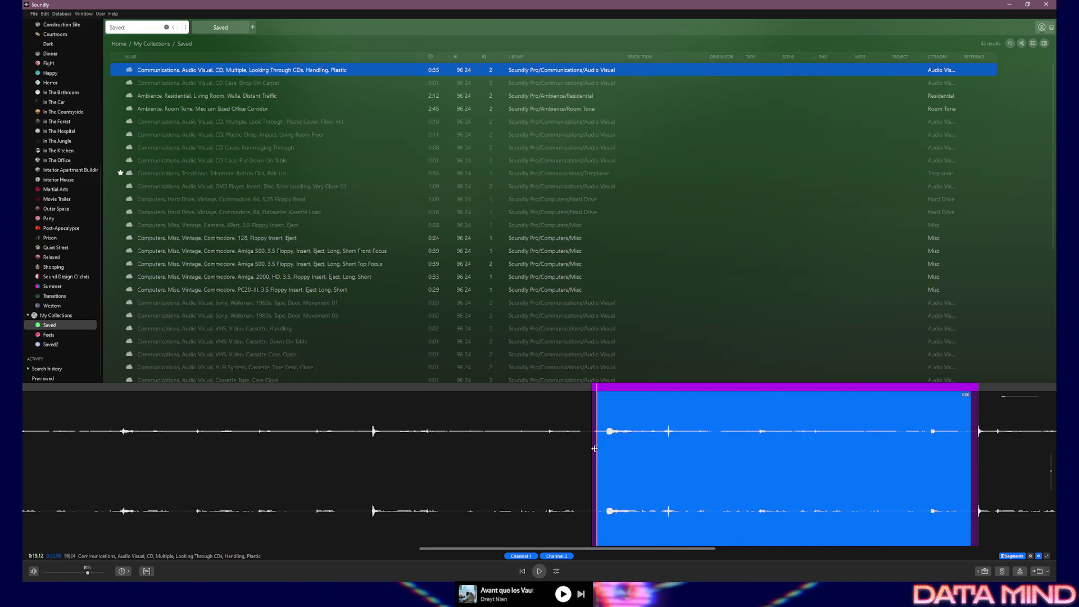
Narrow to a shorter part at the long stretch's start and audition it.
mouse_move(600, 452)
mouse_down()
mouse_move(686, 454)
mouse_move(355, 455)
mouse_up()
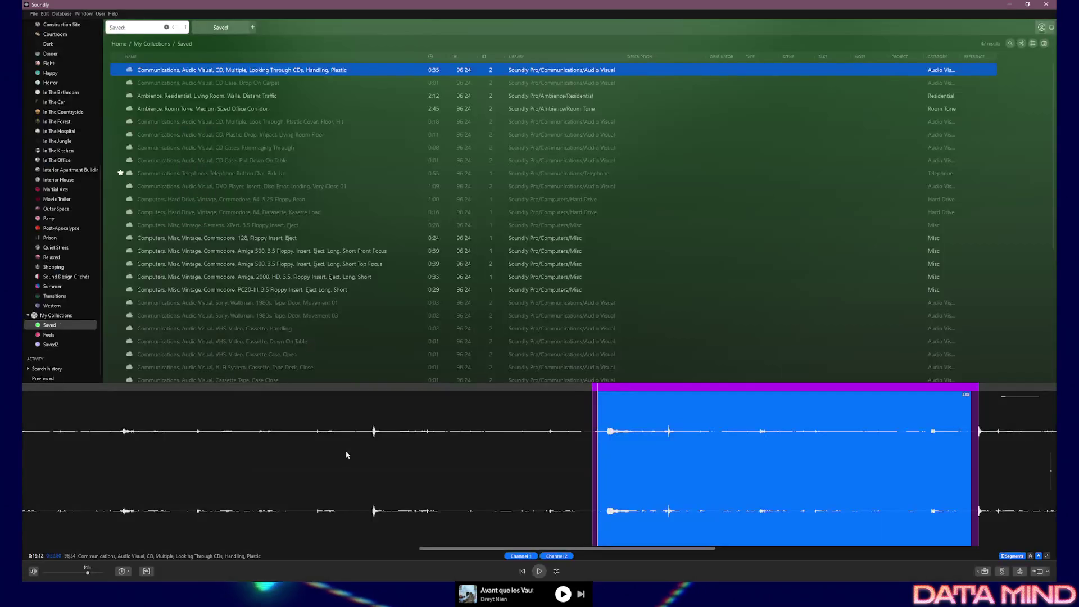
click(612, 461)
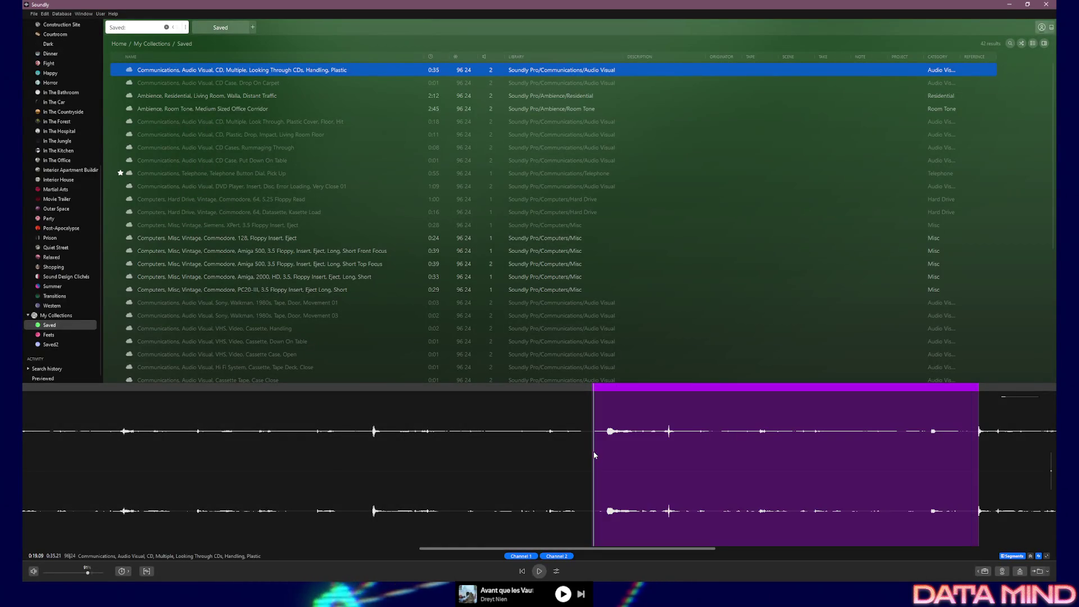
drag(594, 452, 718, 457)
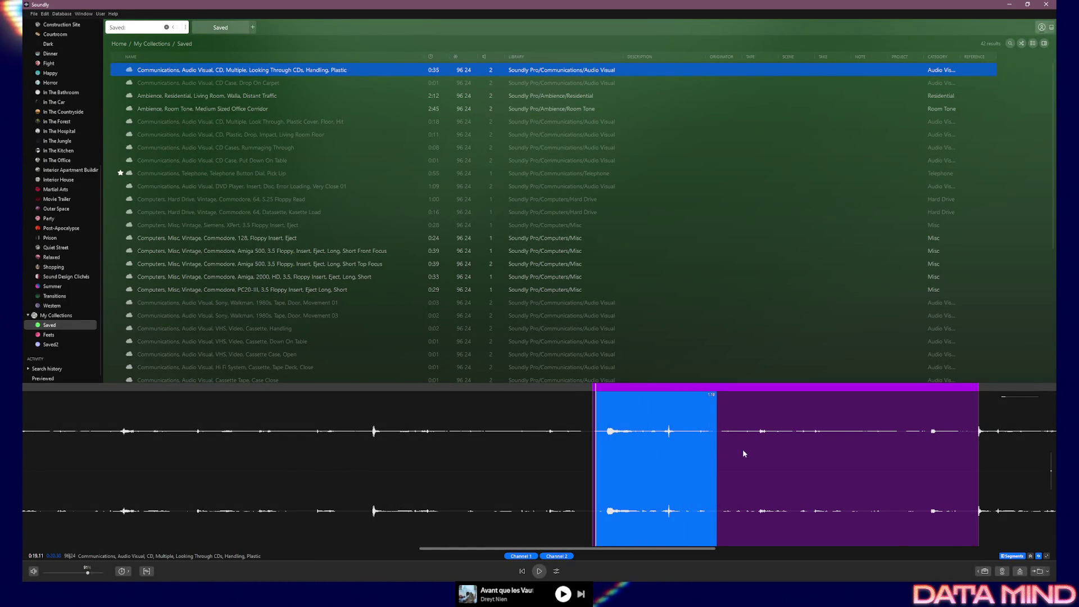
click(551, 475)
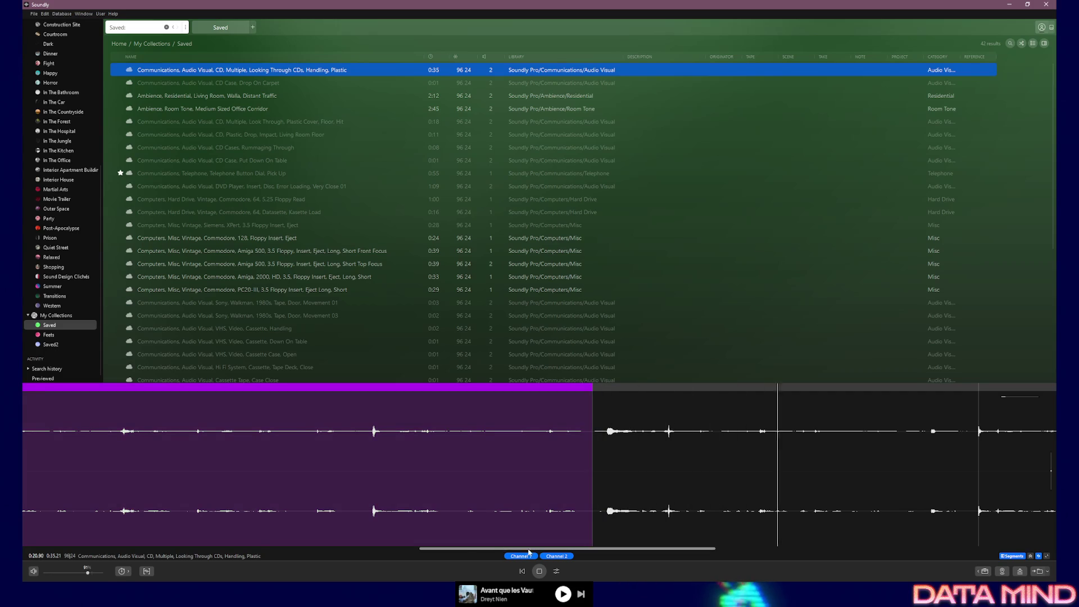
drag(582, 549, 642, 551)
click(463, 449)
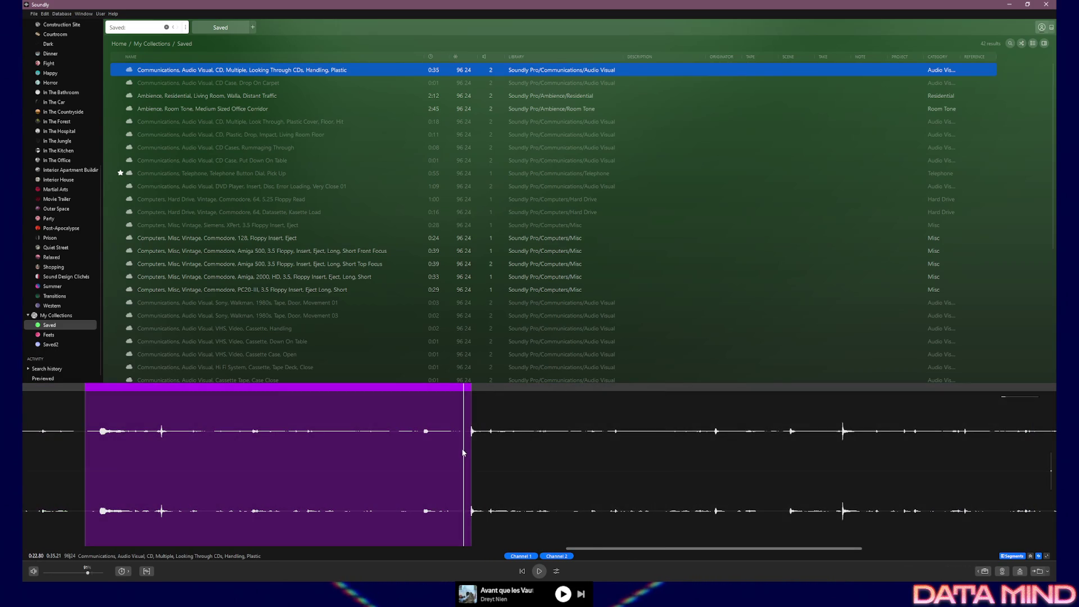
key(space)
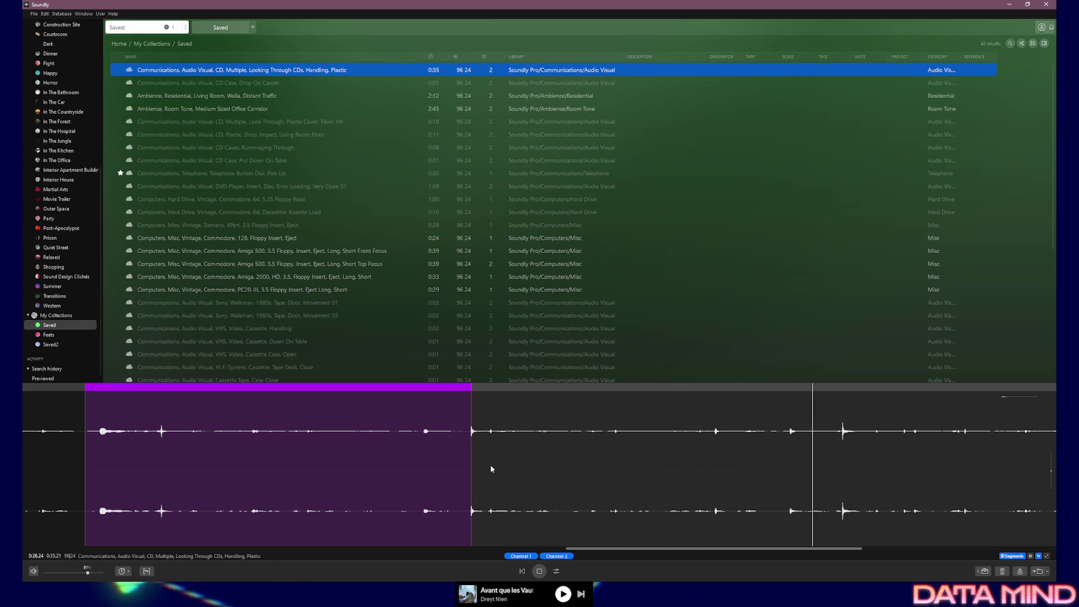
key(space)
Mark a short region around one CD click near 0:28 and play it.
drag(661, 543, 710, 543)
drag(652, 460, 706, 464)
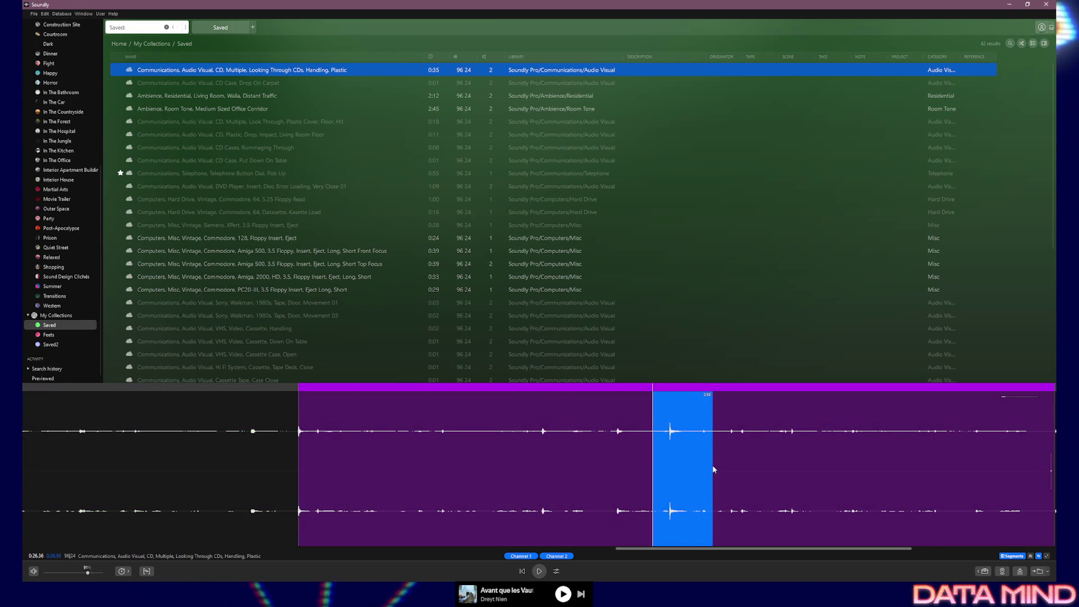
key(space)
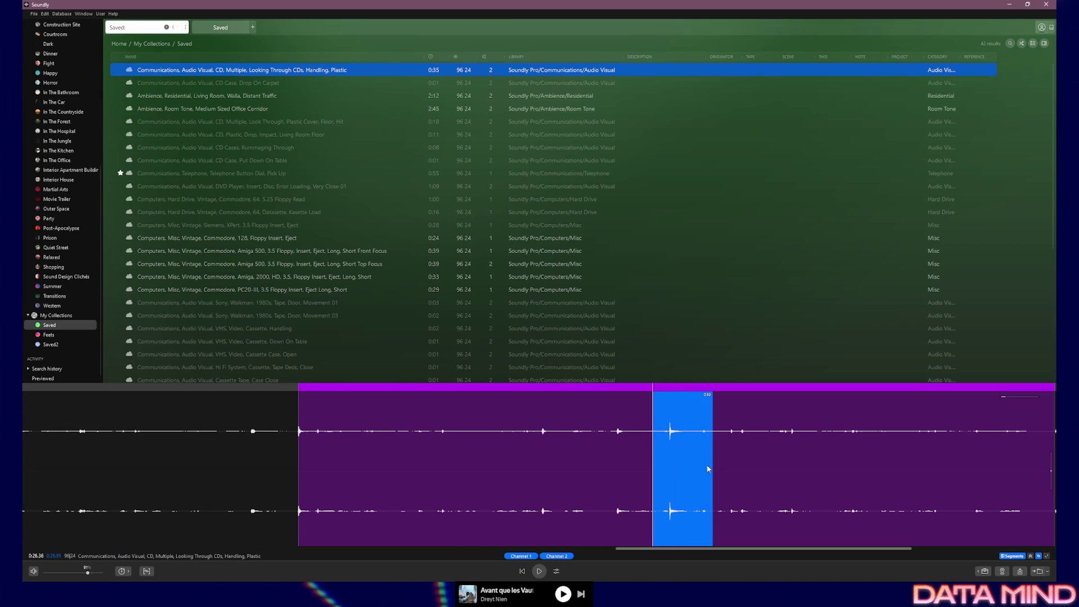
click(637, 465)
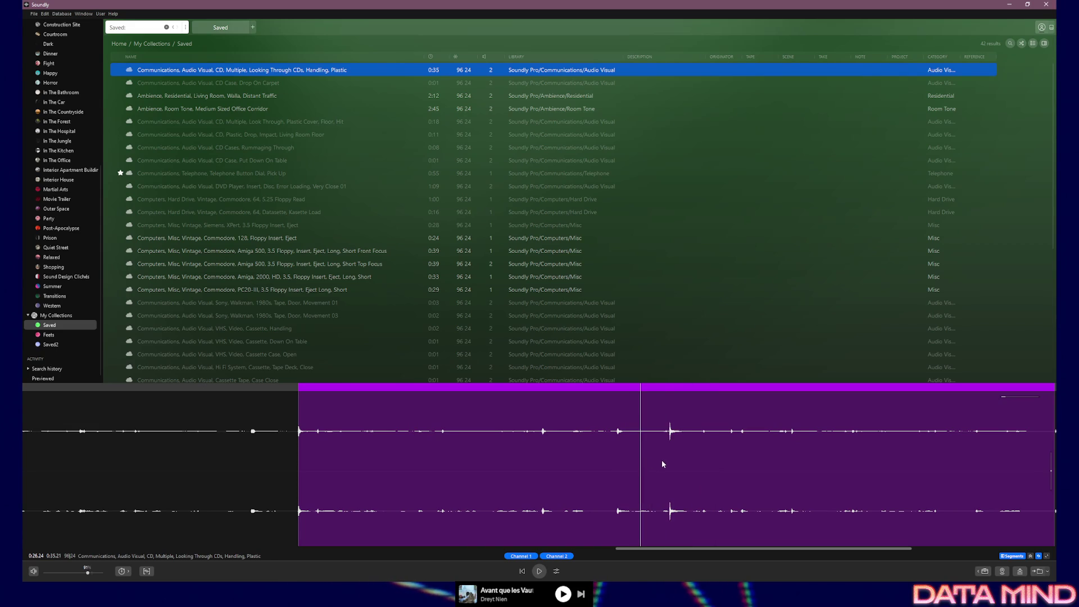
drag(663, 465, 729, 467)
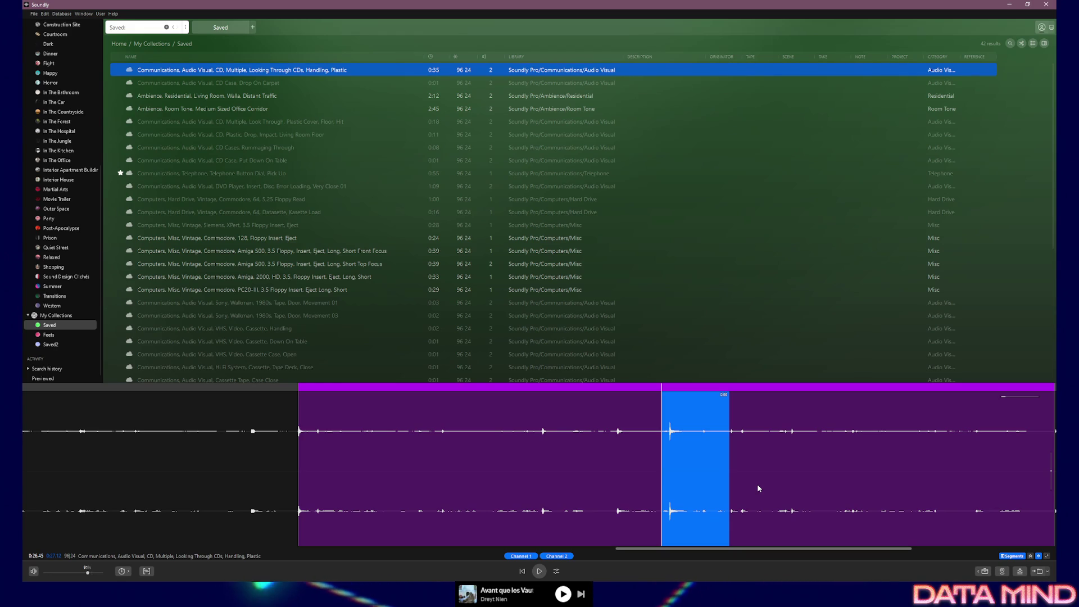
key(space)
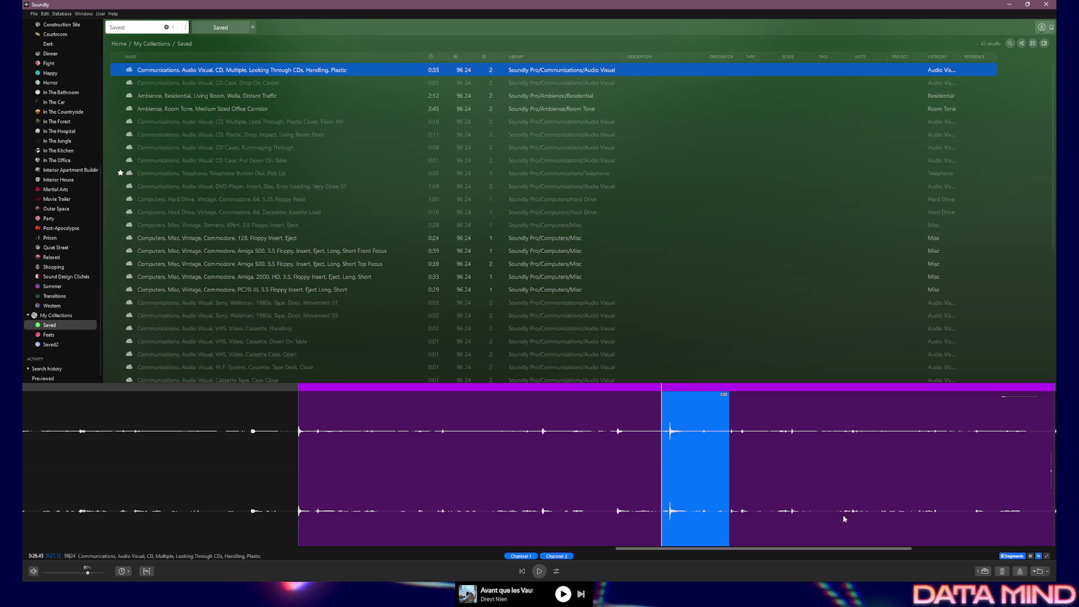
mouse_move(946, 573)
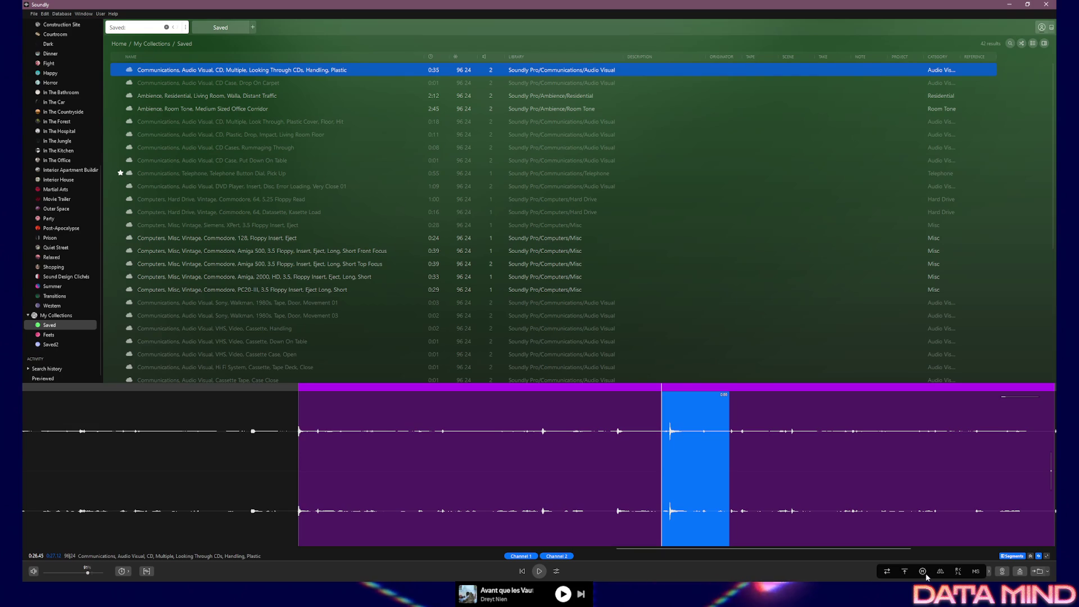
Apply Fade to the CD-click region, drag the fade-in shorter, and preview the result.
click(945, 573)
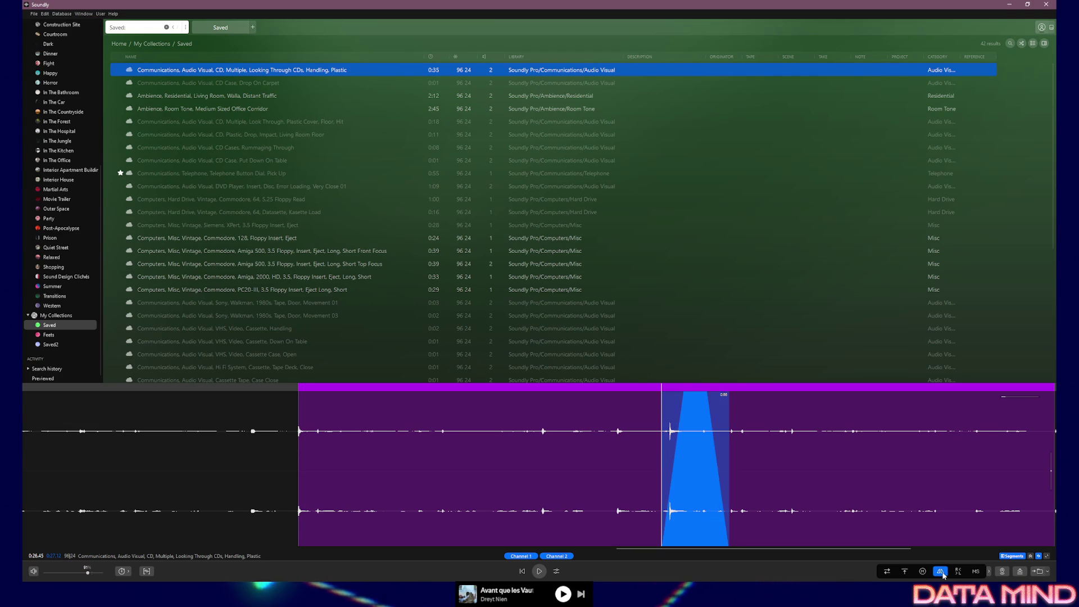
drag(684, 397, 664, 398)
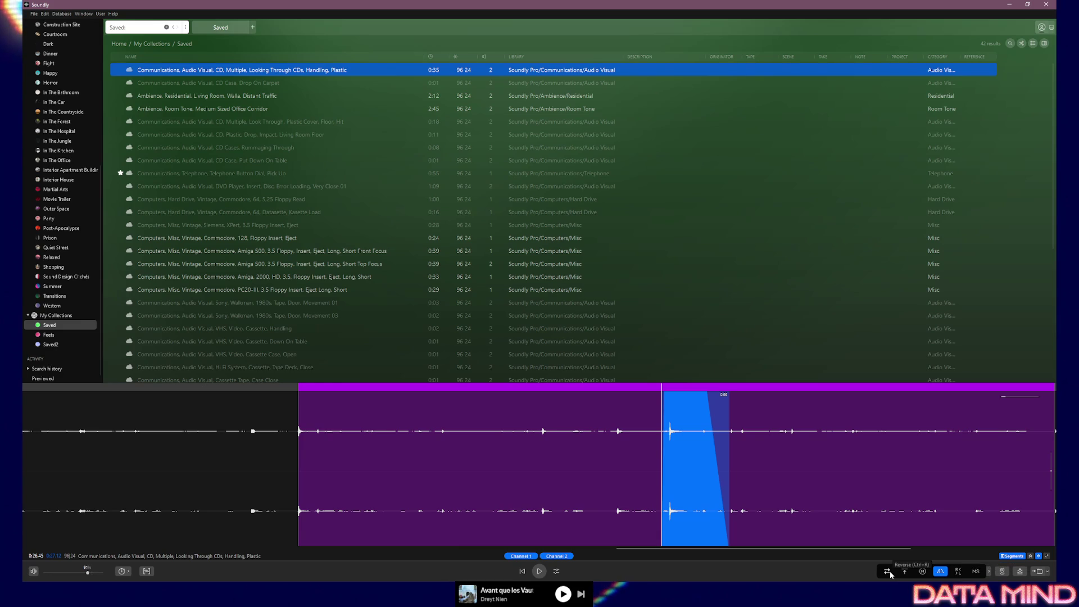
click(905, 572)
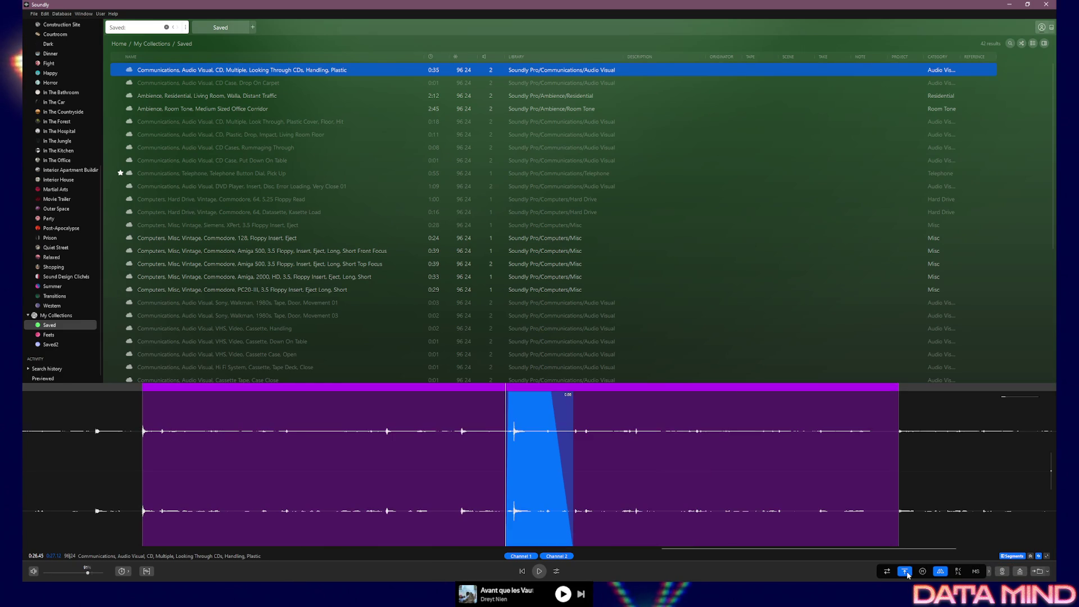
click(508, 469)
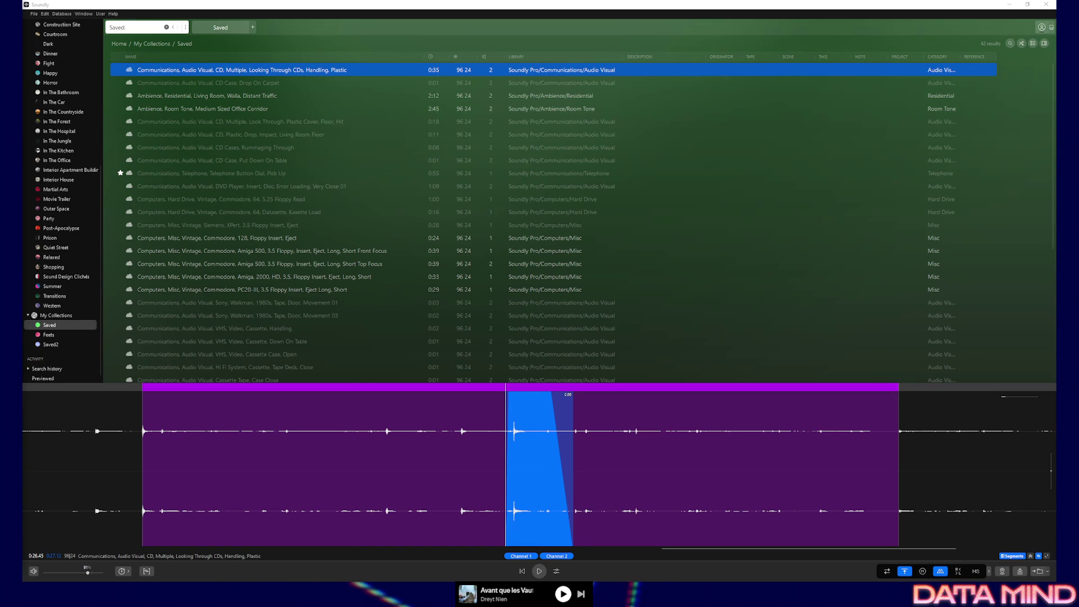
Select a short hit near 0:32 and drop it into Unreal's sound cue graph.
click(616, 478)
click(572, 458)
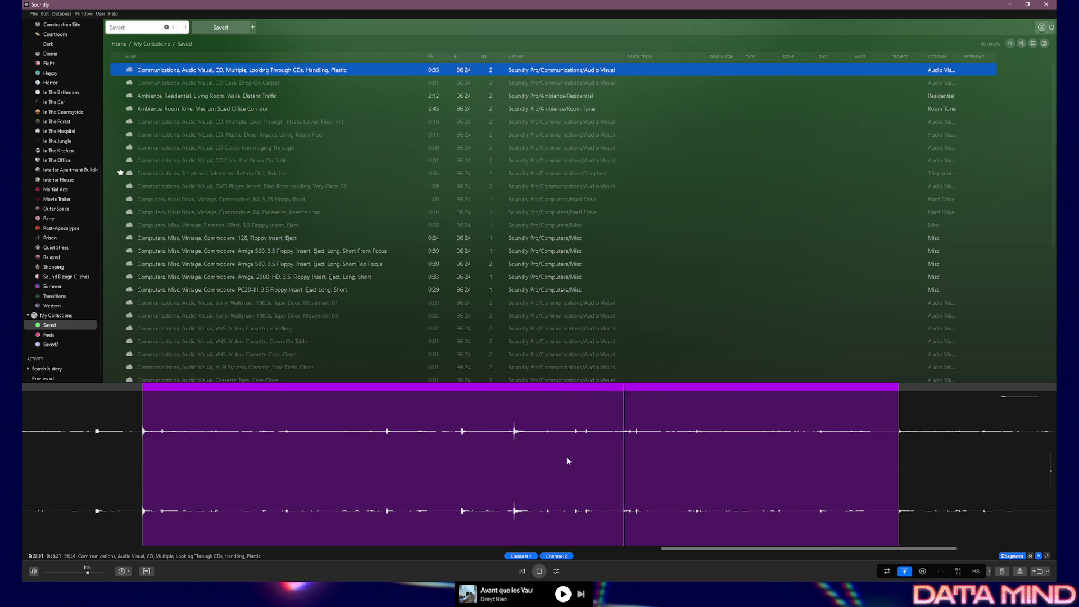
drag(663, 549, 771, 552)
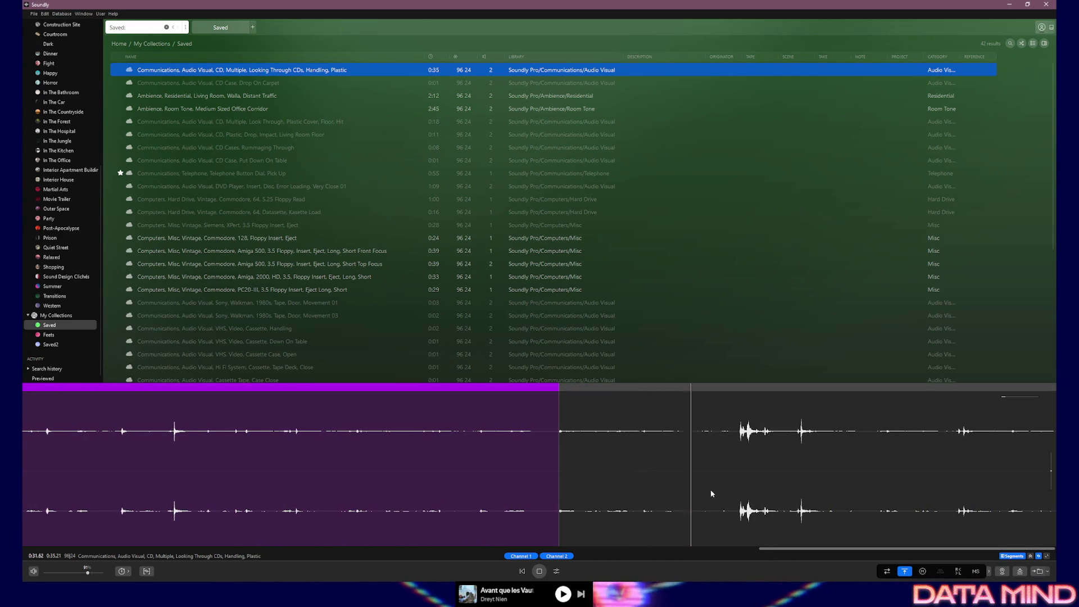
click(730, 470)
drag(733, 470, 794, 470)
click(736, 464)
click(742, 467)
drag(740, 466, 796, 467)
click(725, 460)
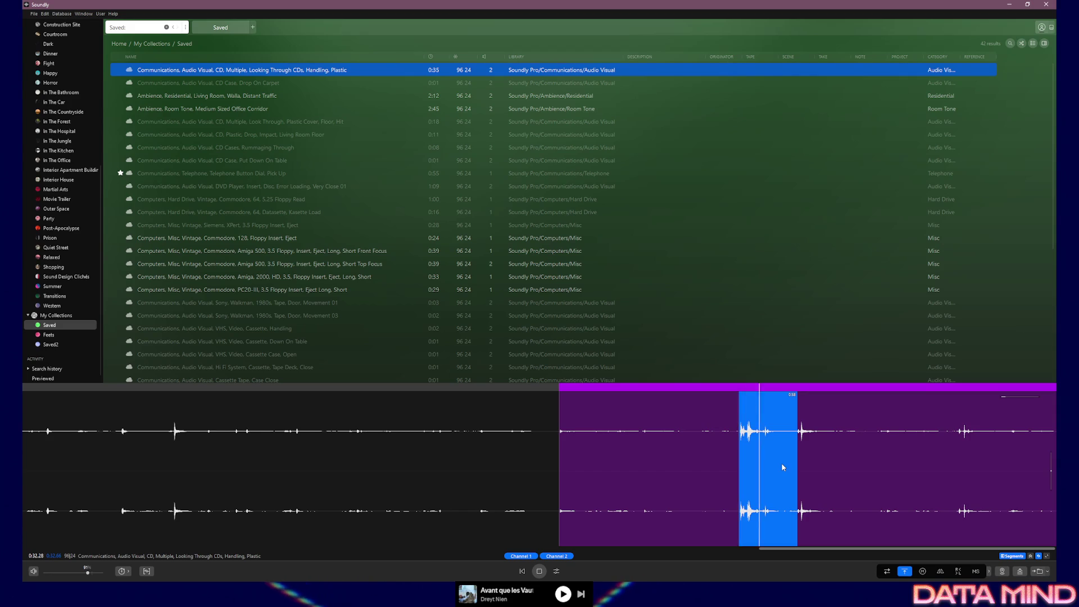
Play the 0:32 region and give it a fade-in and fade-out.
key(space)
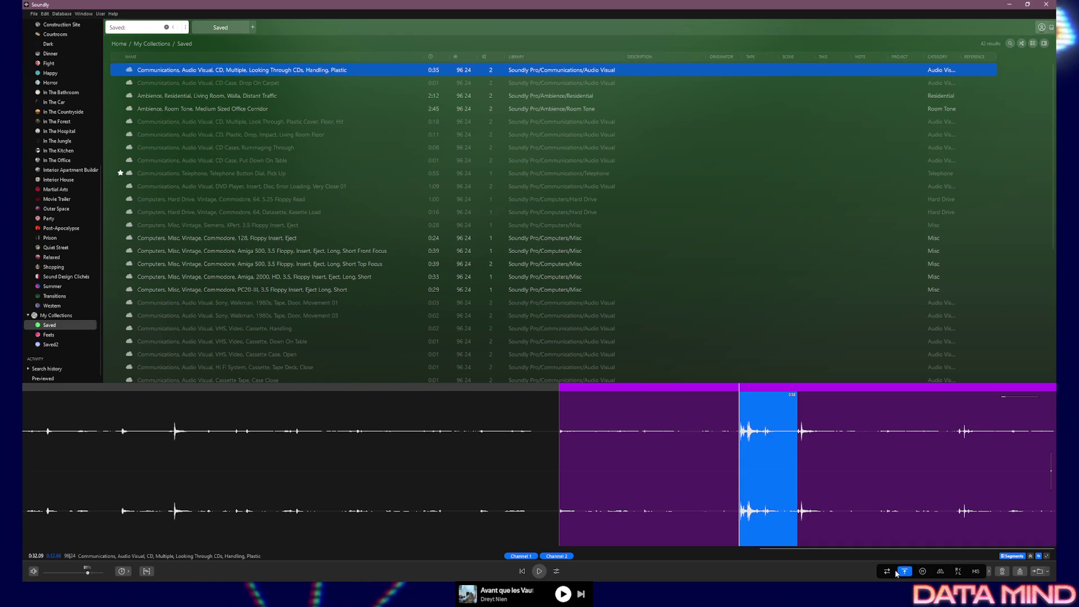
click(941, 570)
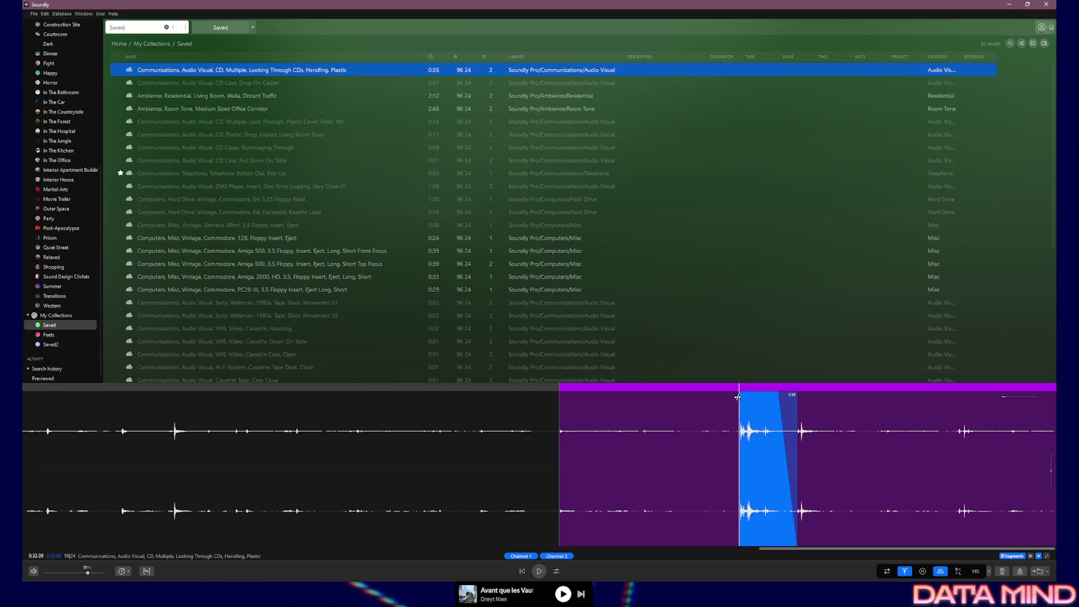
key(space)
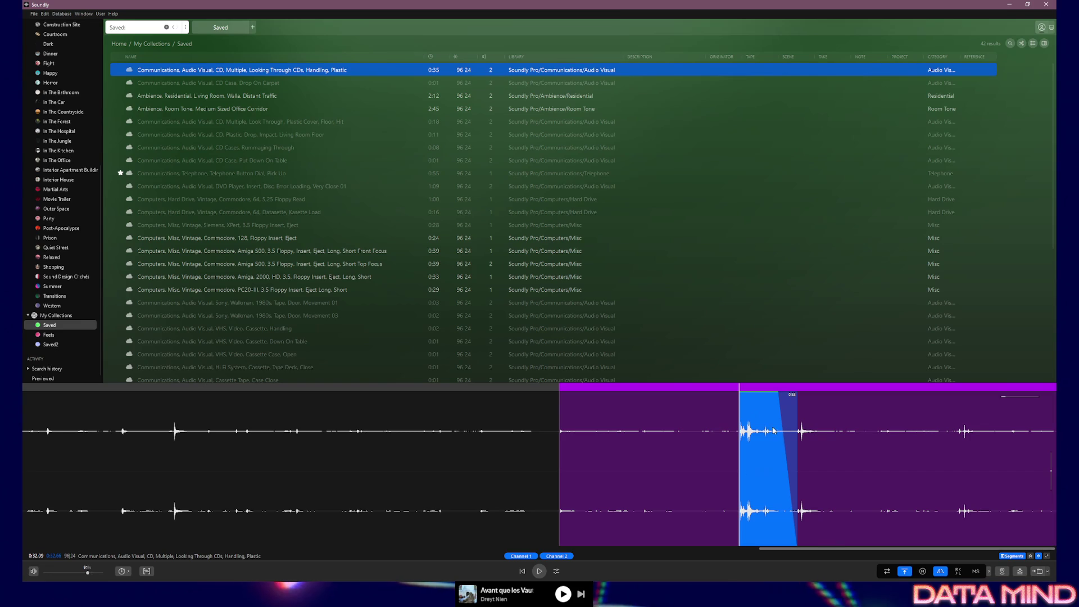
Select the next hit starting at 0:32.63 and play it.
click(797, 447)
drag(797, 447, 855, 452)
click(878, 459)
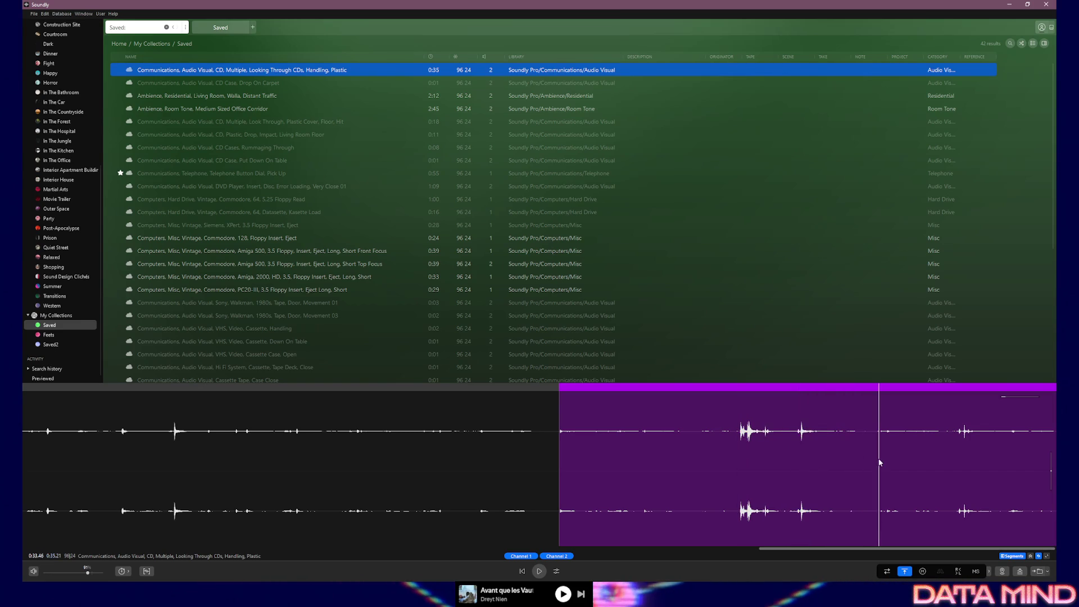
click(799, 456)
drag(799, 456, 859, 457)
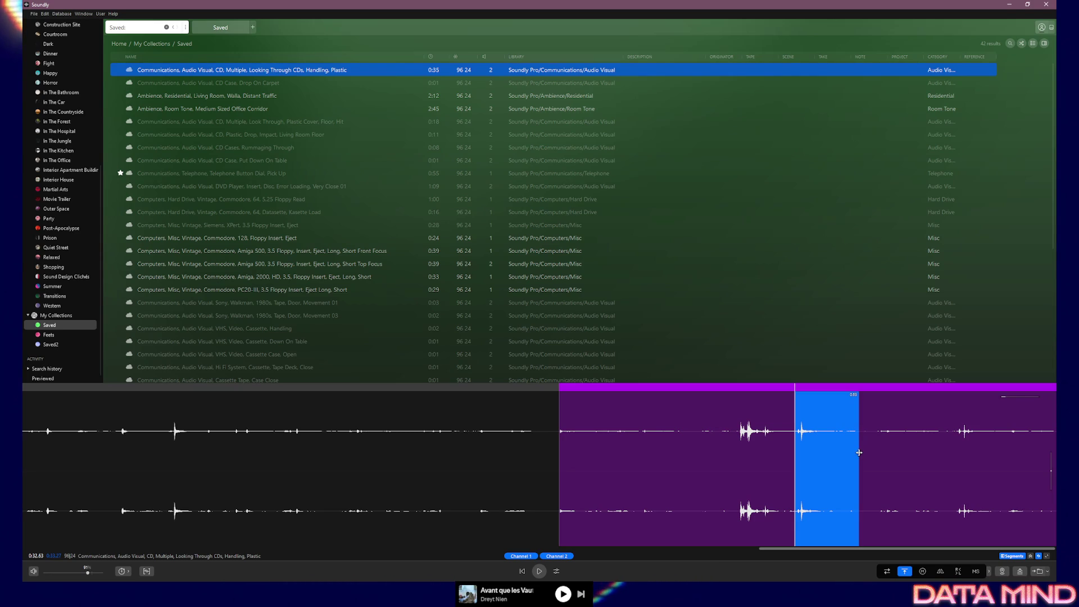
key(space)
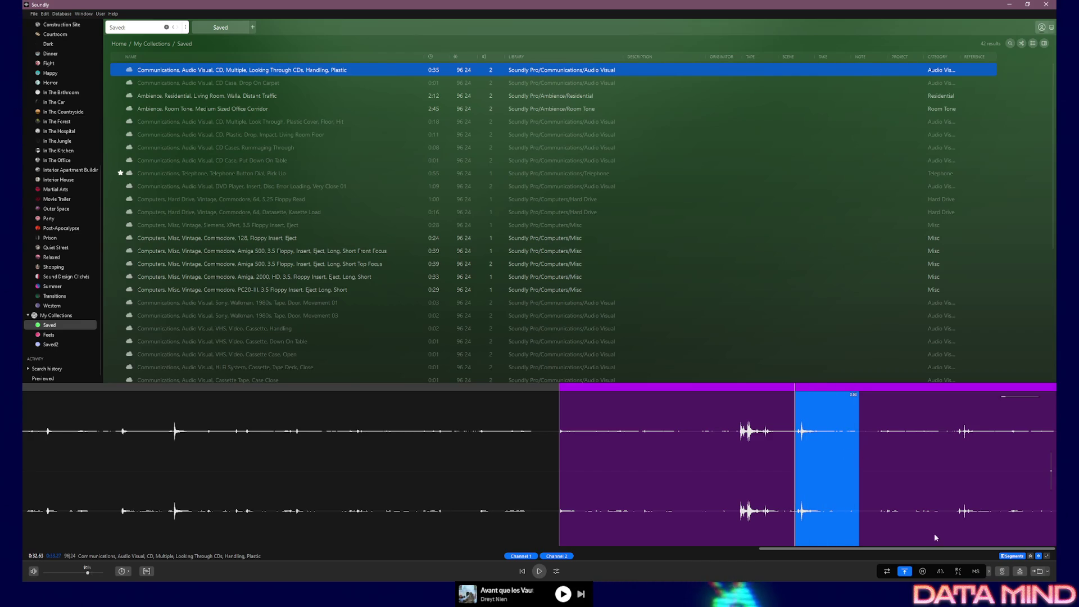
Fade the next hit with a shorter fade-in, commit it, and return to the recording's start.
click(941, 572)
drag(813, 410, 802, 410)
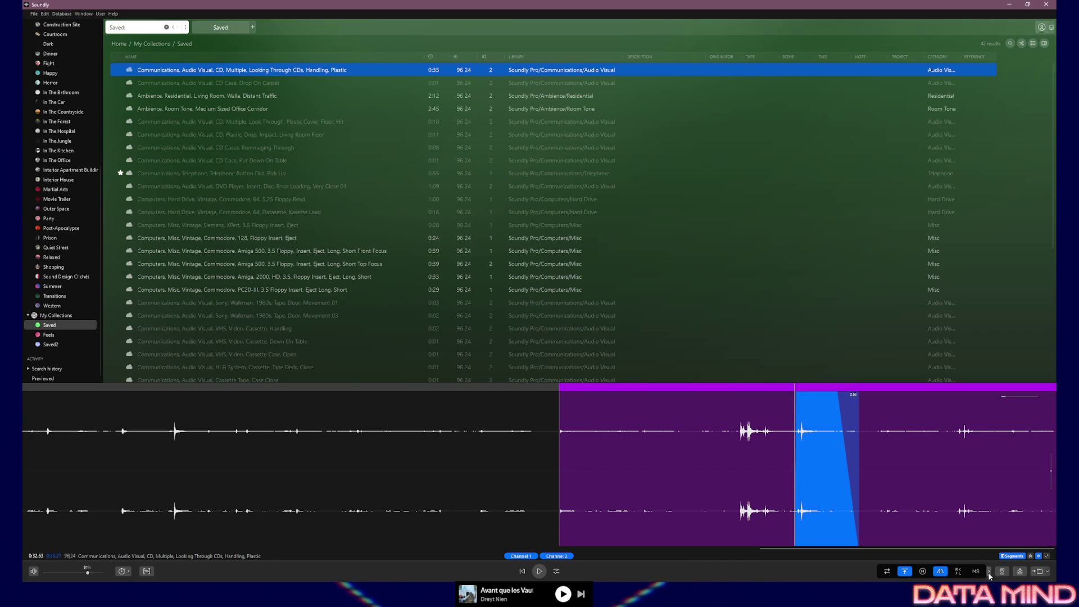
click(1035, 572)
click(947, 456)
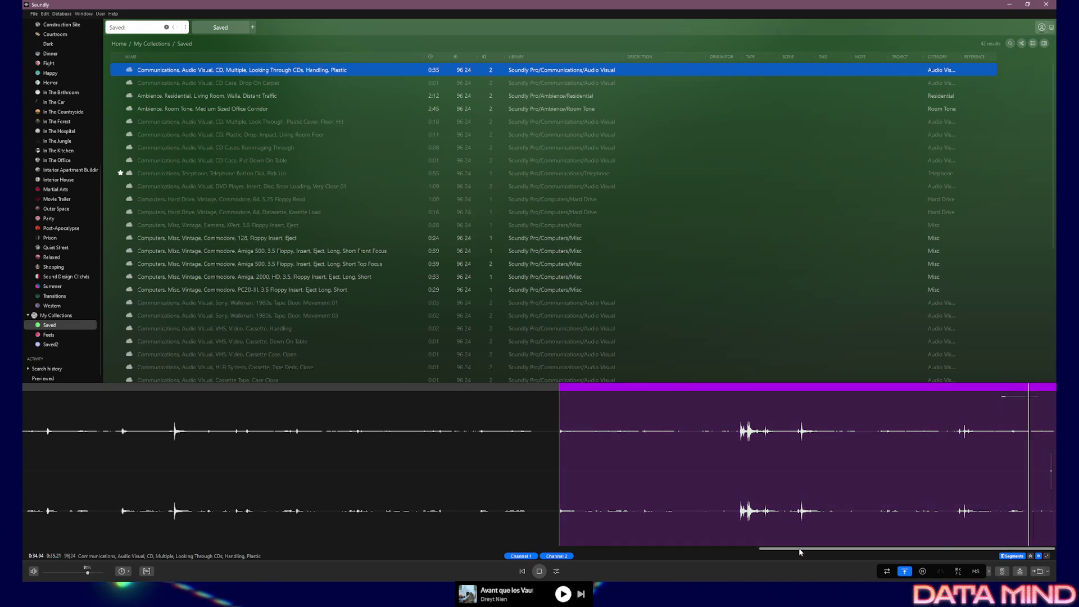
mouse_move(804, 540)
mouse_down()
mouse_move(668, 541)
mouse_move(35, 490)
mouse_move(27, 535)
mouse_up()
click(54, 466)
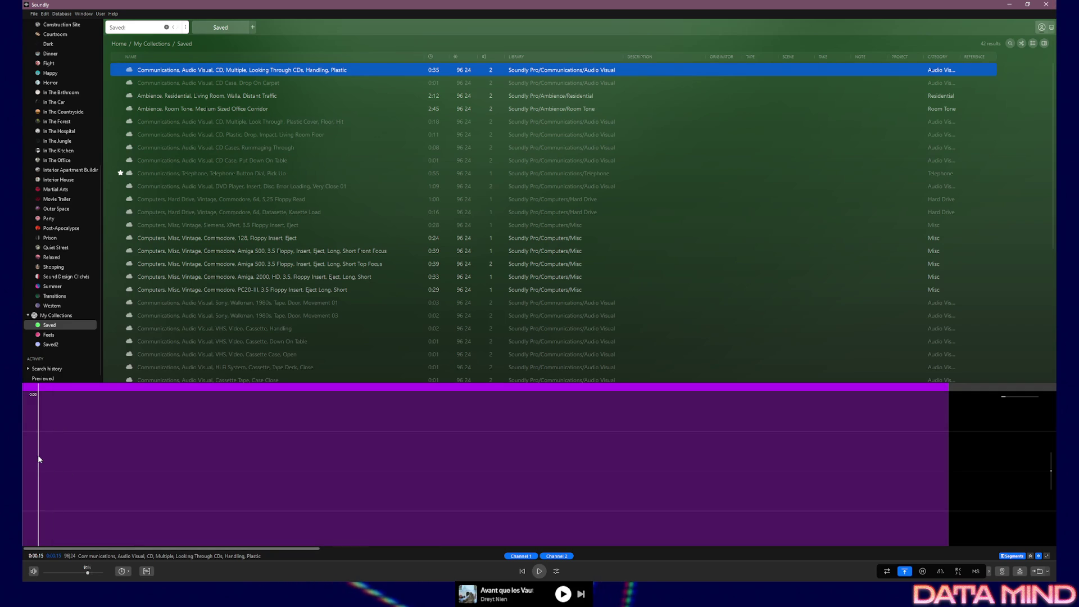
Zoom out to the whole recording and fade the hit at 0:01.10–0:01.42 without a fade-in.
key(space)
key(space)
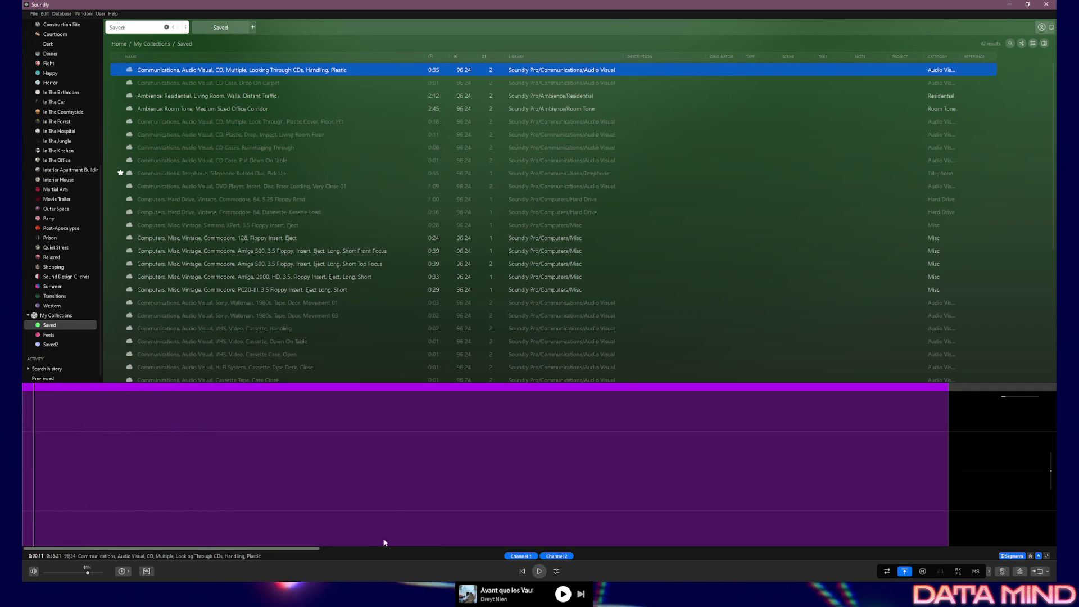
click(1011, 398)
drag(1010, 398, 1007, 397)
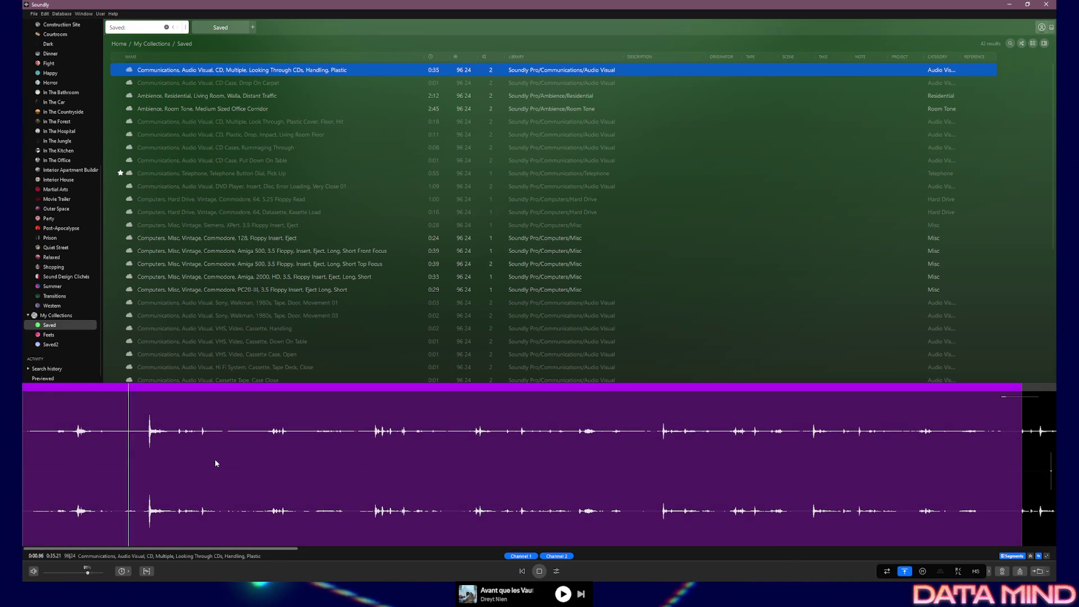
drag(146, 444, 177, 443)
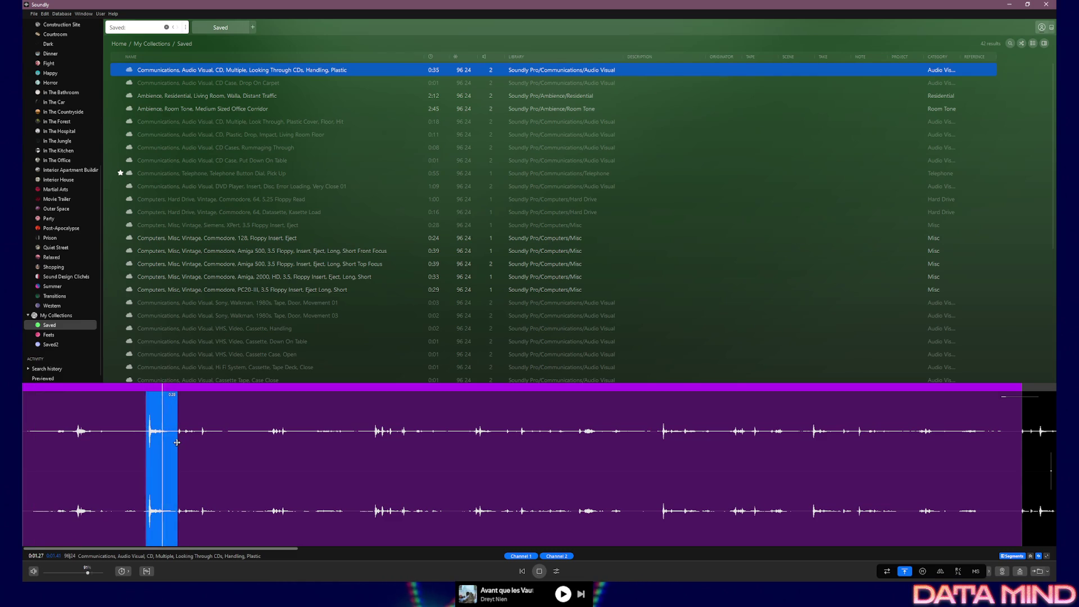
click(217, 457)
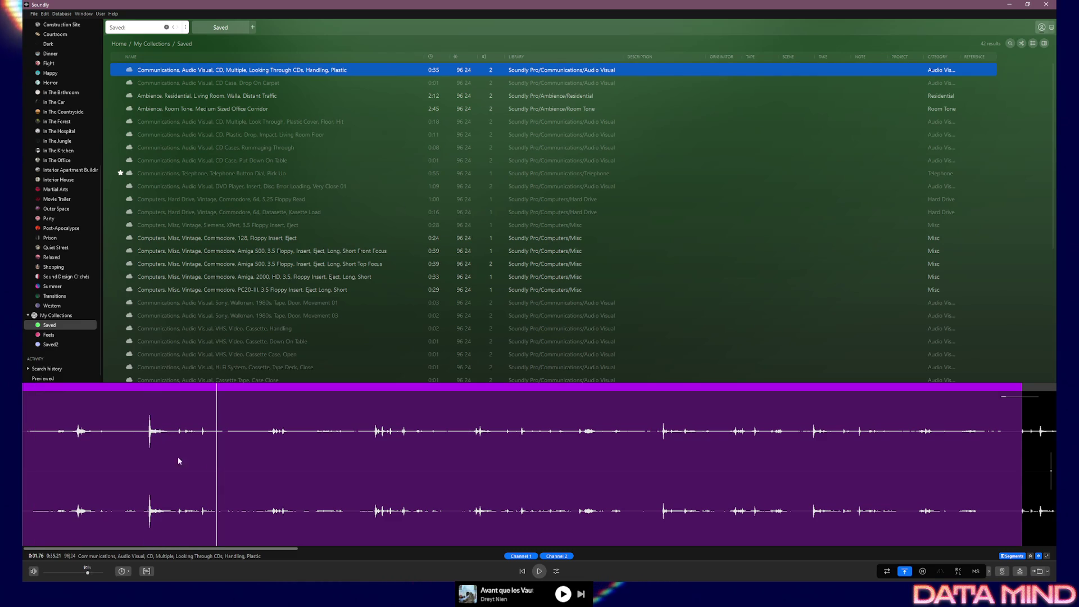
click(145, 447)
drag(149, 447, 177, 450)
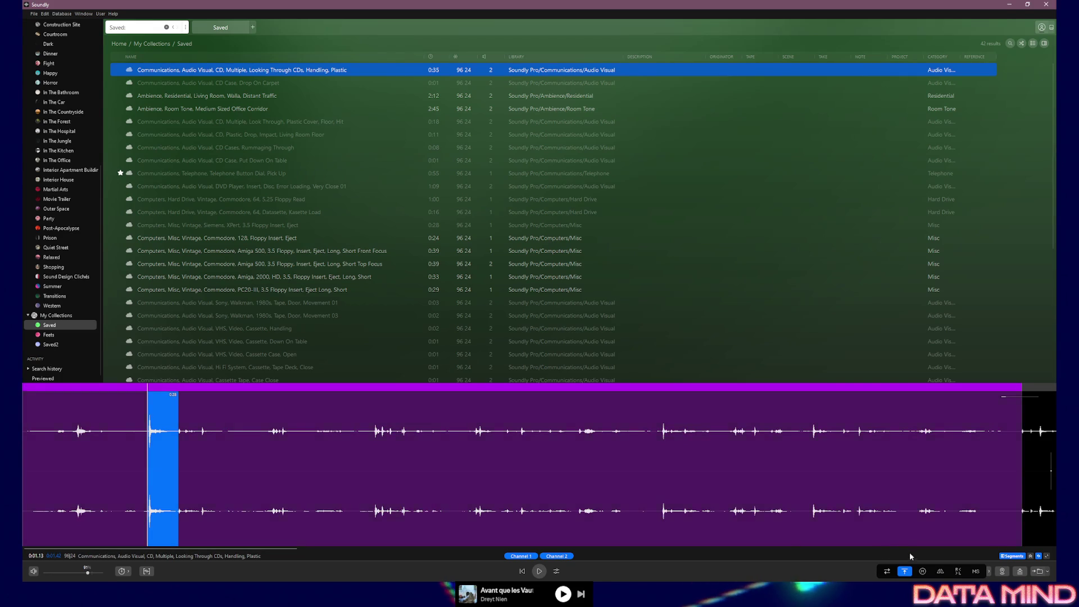
click(940, 571)
drag(159, 400, 143, 403)
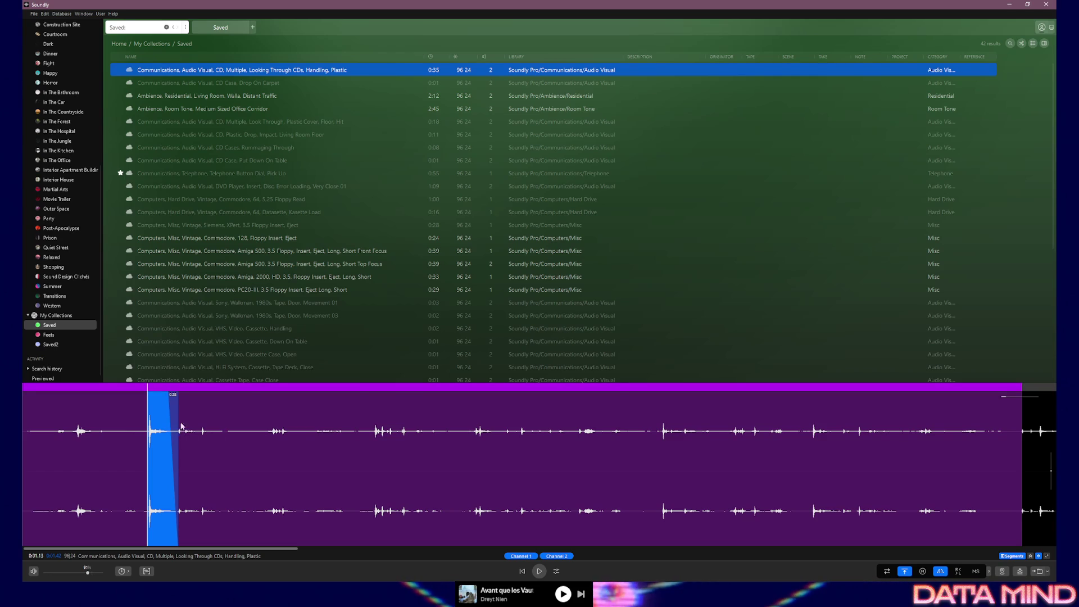
Try a half-second selection at the hit, then select the later hit near 0:05.7.
click(185, 429)
drag(146, 430, 220, 427)
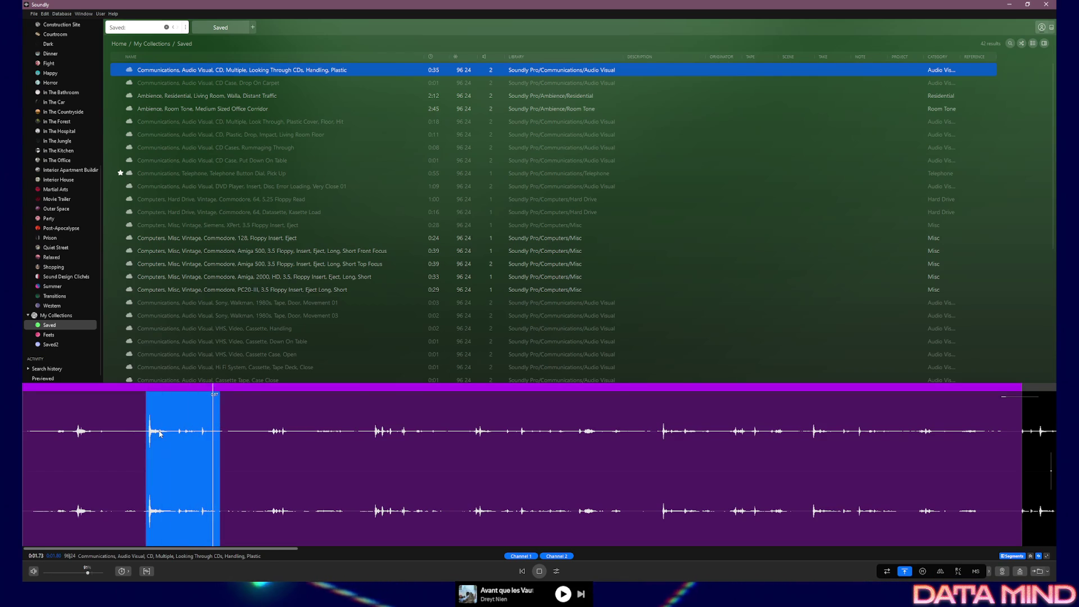
click(235, 438)
drag(375, 450, 499, 456)
click(462, 462)
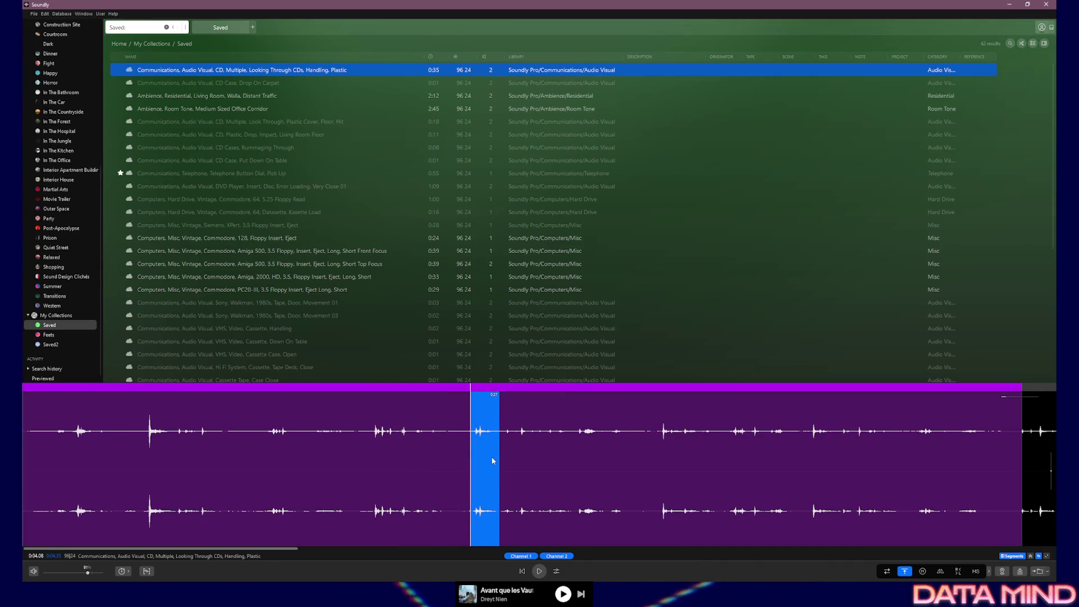
click(518, 457)
drag(517, 457, 707, 465)
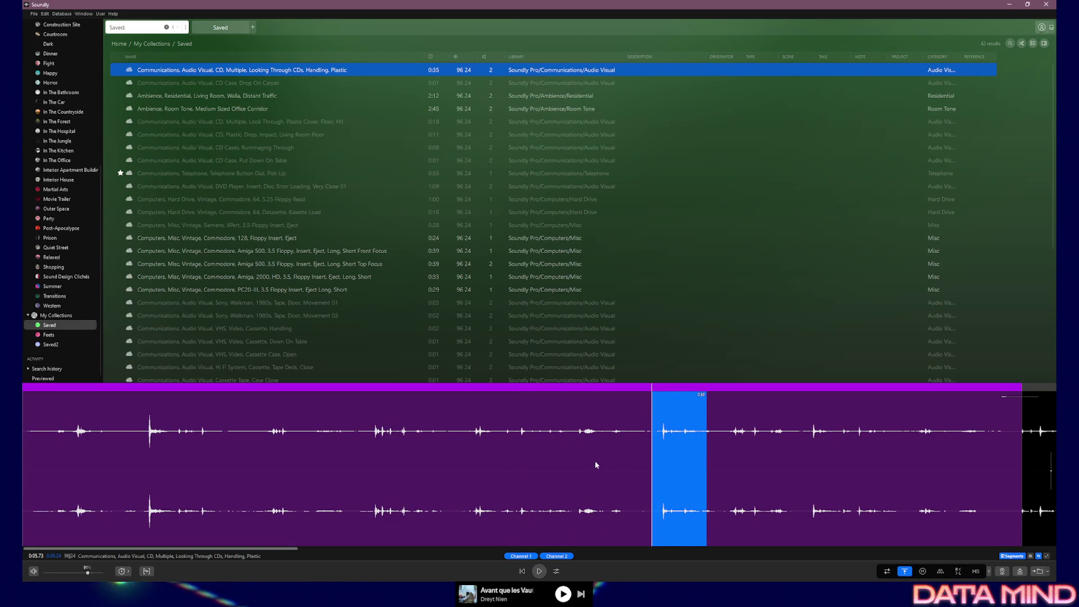
Star the CD handling recording as a favourite and return to Unreal's SFX assets.
click(120, 70)
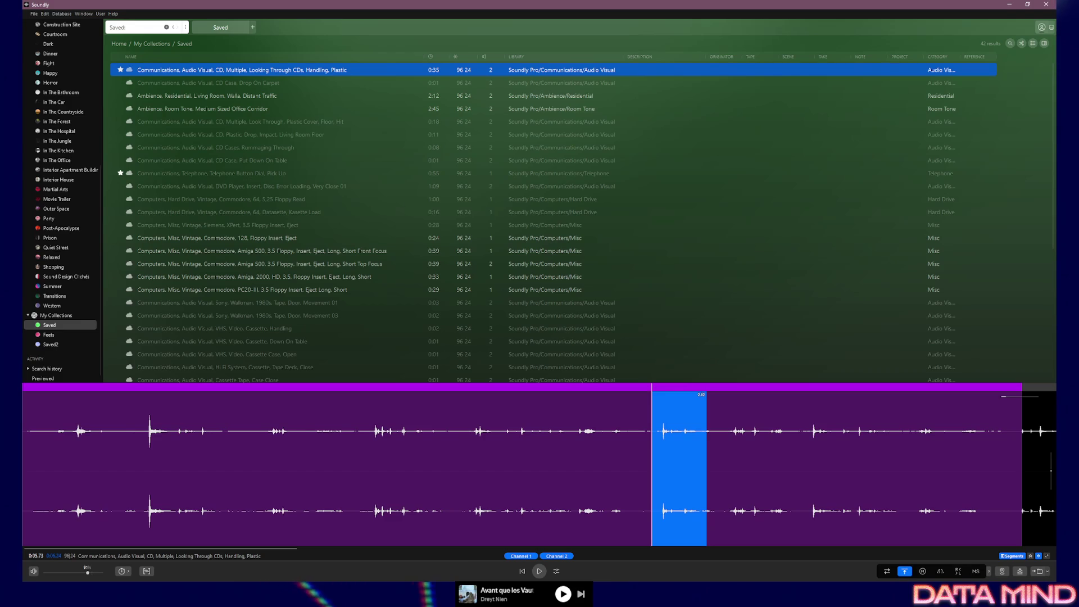
click(1010, 5)
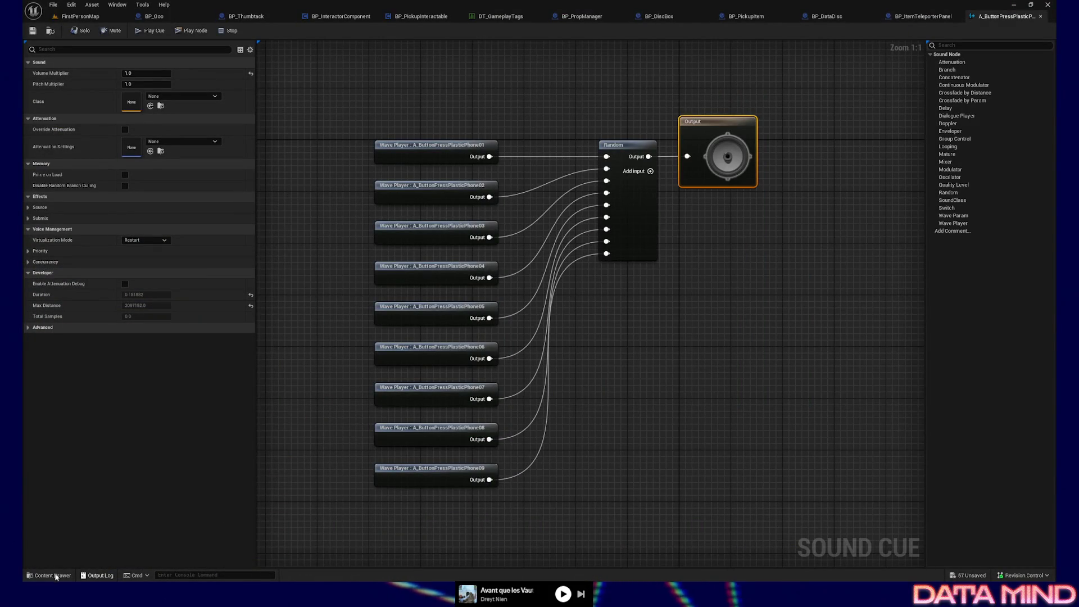
key(ctrl+space)
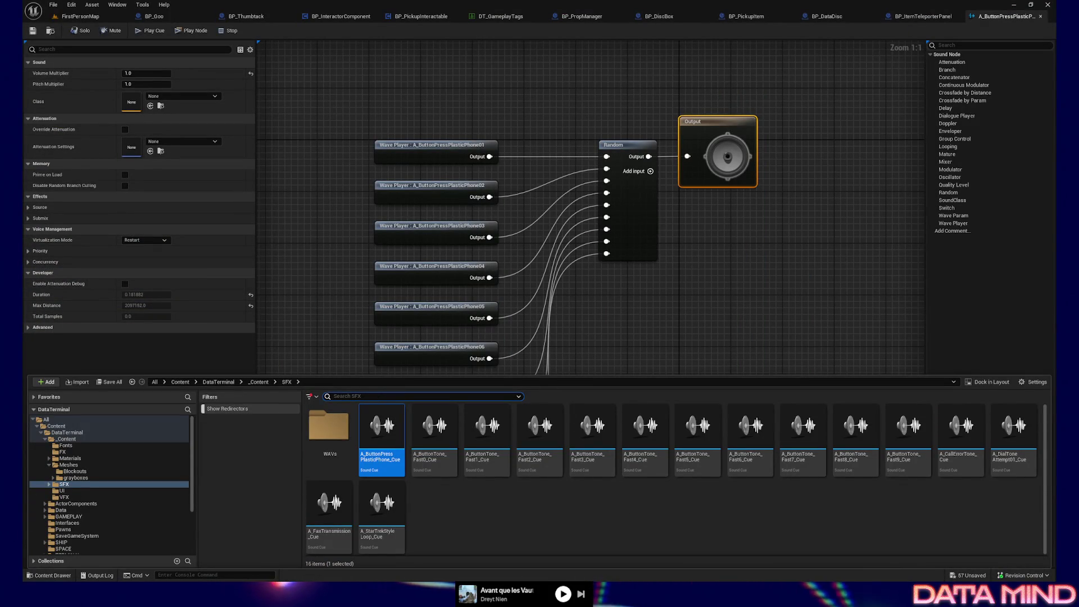
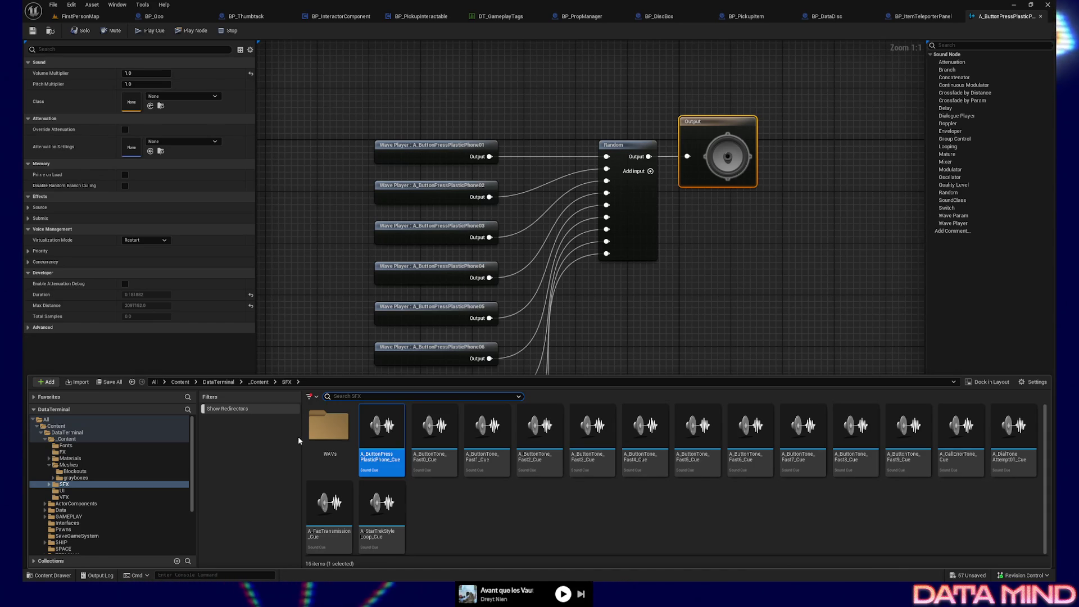
Import the CD case sound waves into the WAVs folder and preview the drop sounds.
double_click(327, 428)
scroll(487, 483, down, 2)
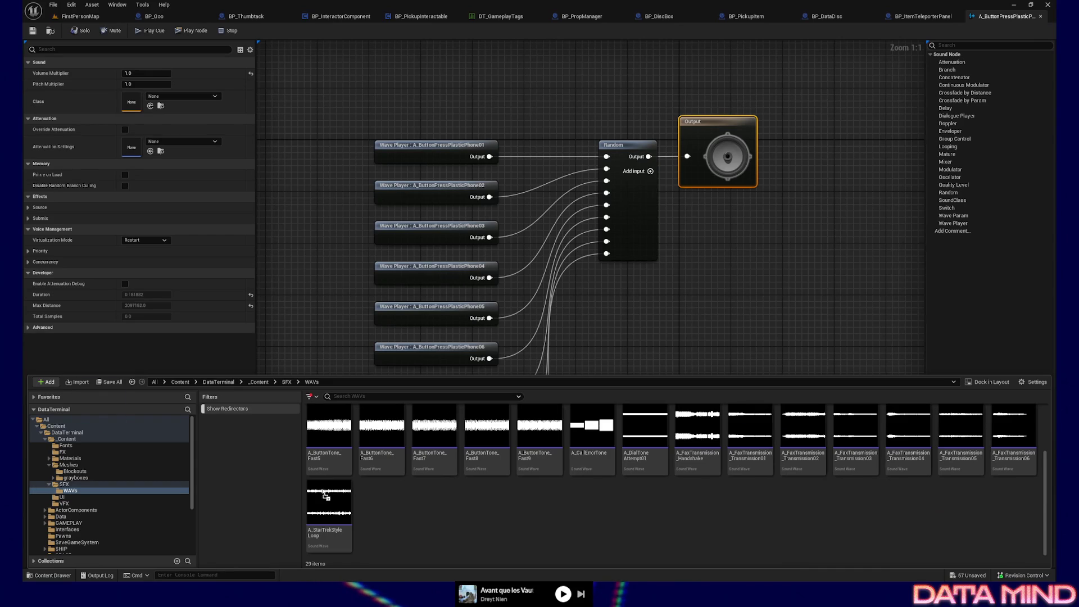
drag(440, 509, 444, 508)
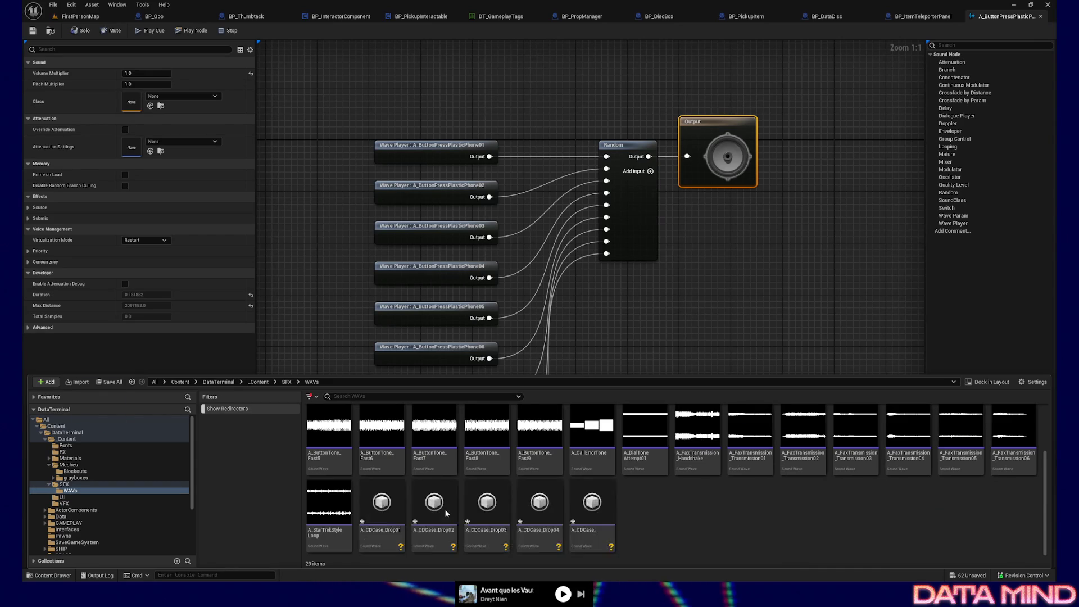
click(382, 502)
click(500, 509)
click(499, 507)
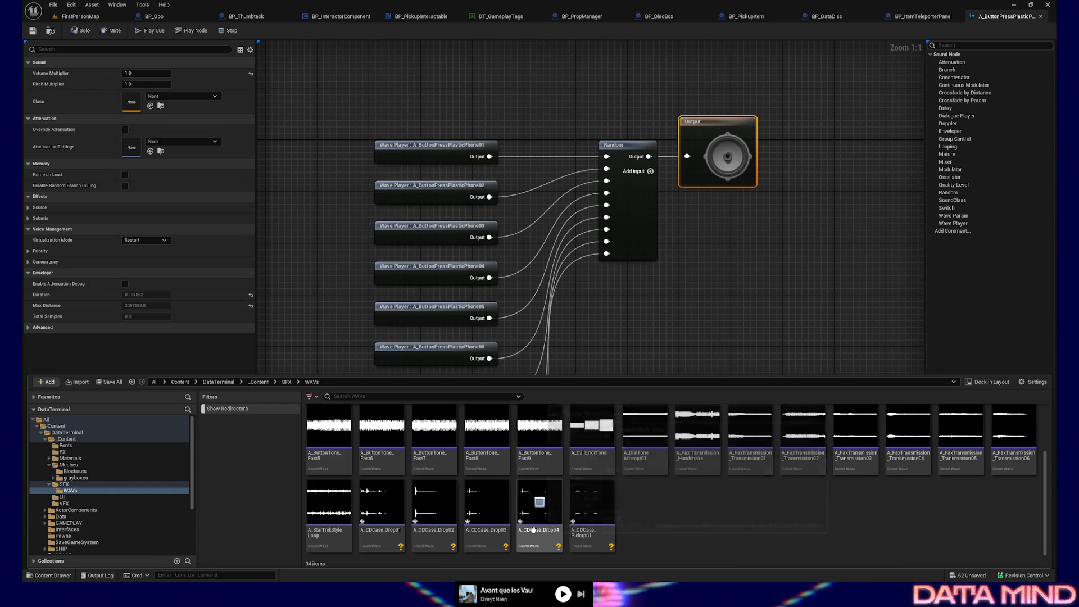
Select A_CDCase_Drop01–04 and create a sound cue named A_CDCase_Drops_Cue from them.
shift+click(478, 528)
click(381, 506)
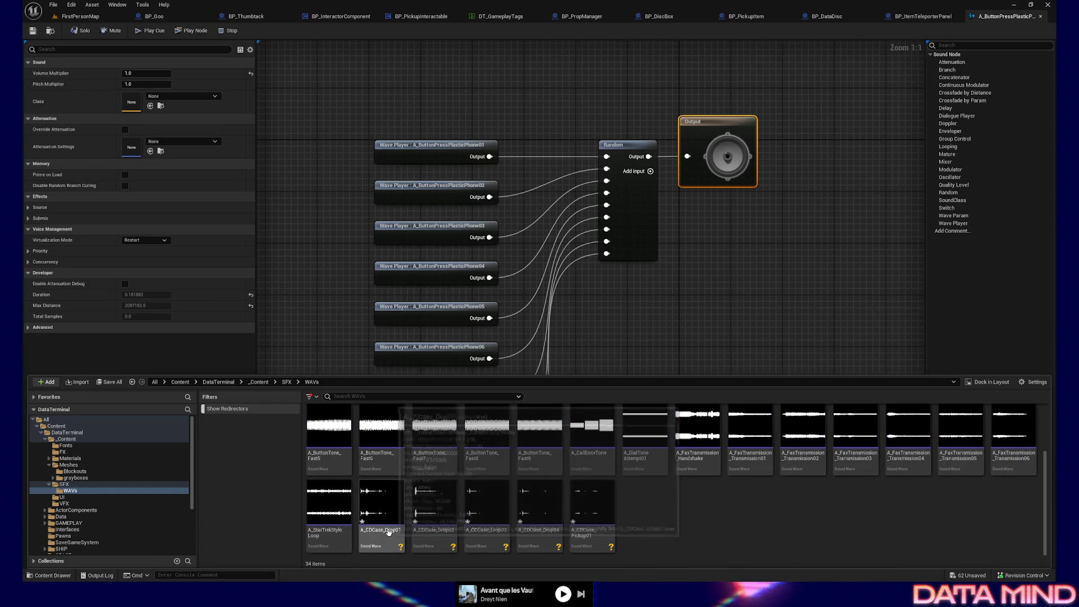
shift+click(448, 532)
shift+click(486, 529)
shift+click(539, 529)
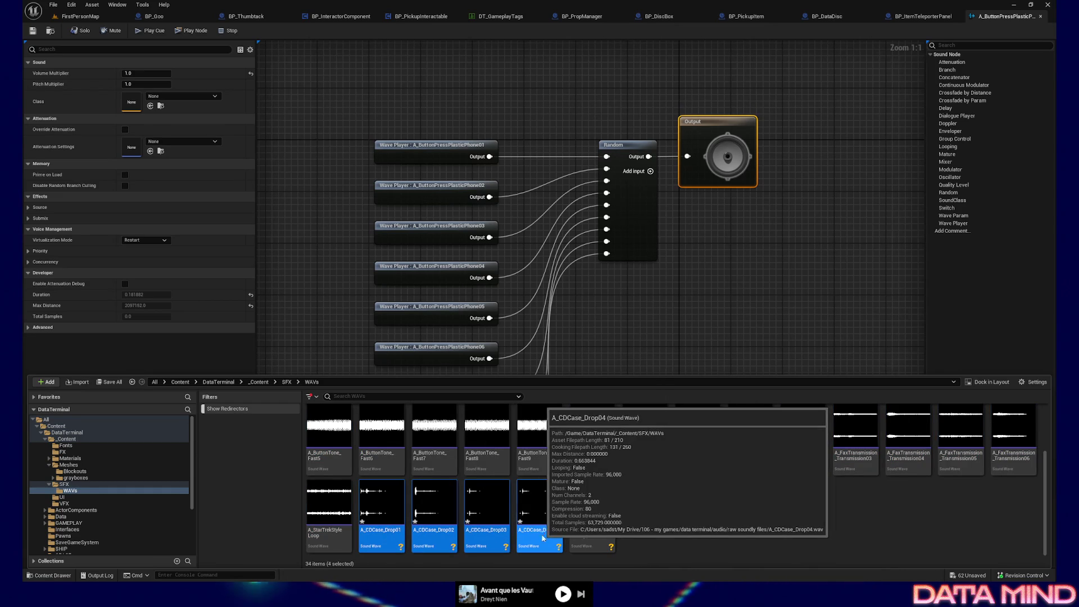
right_click(542, 531)
click(589, 227)
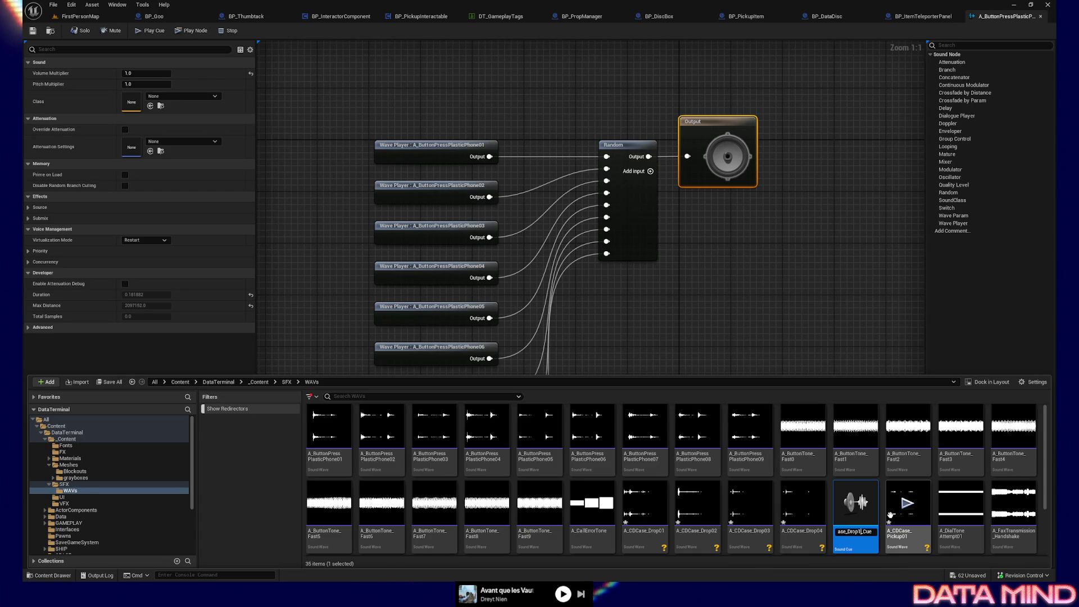
key(Return)
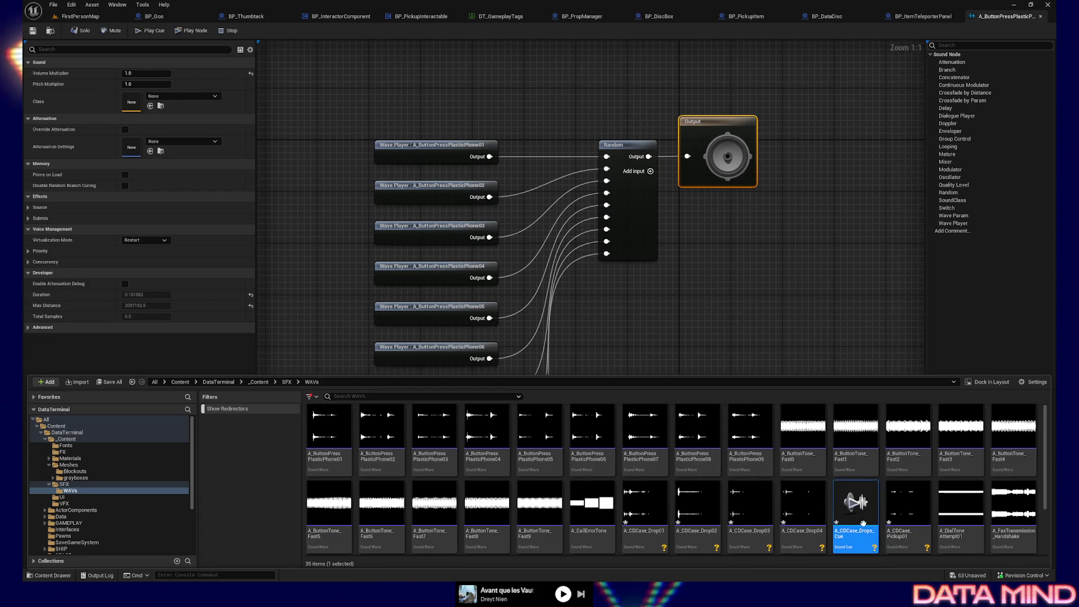
Move A_CDCase_Drops_Cue into the SFX folder and open it in the Sound Cue editor.
mouse_move(861, 519)
mouse_down()
mouse_move(152, 547)
mouse_move(67, 503)
mouse_move(69, 487)
mouse_up()
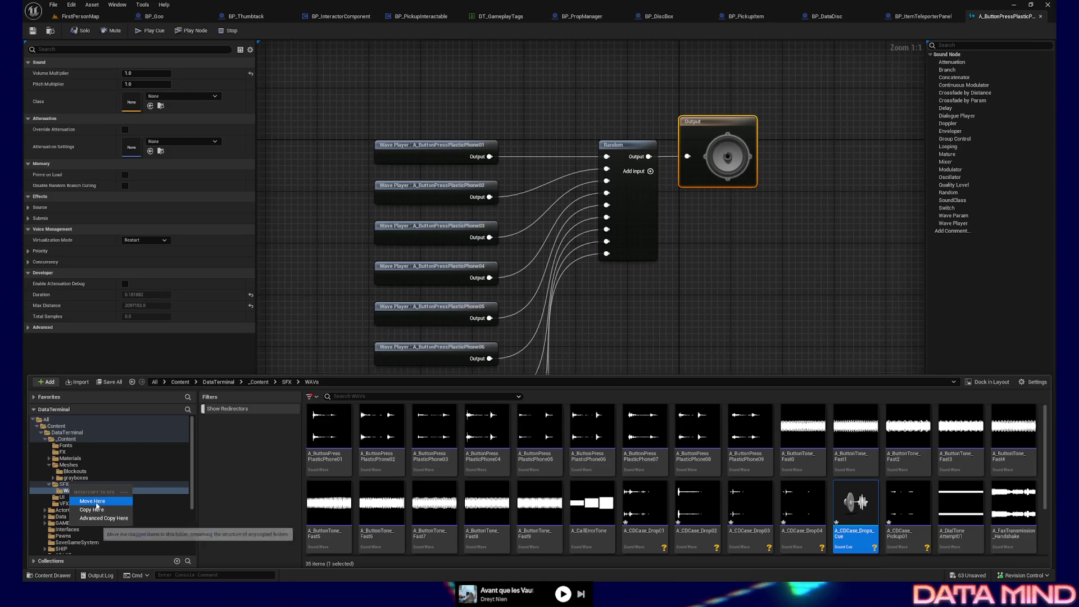
click(95, 501)
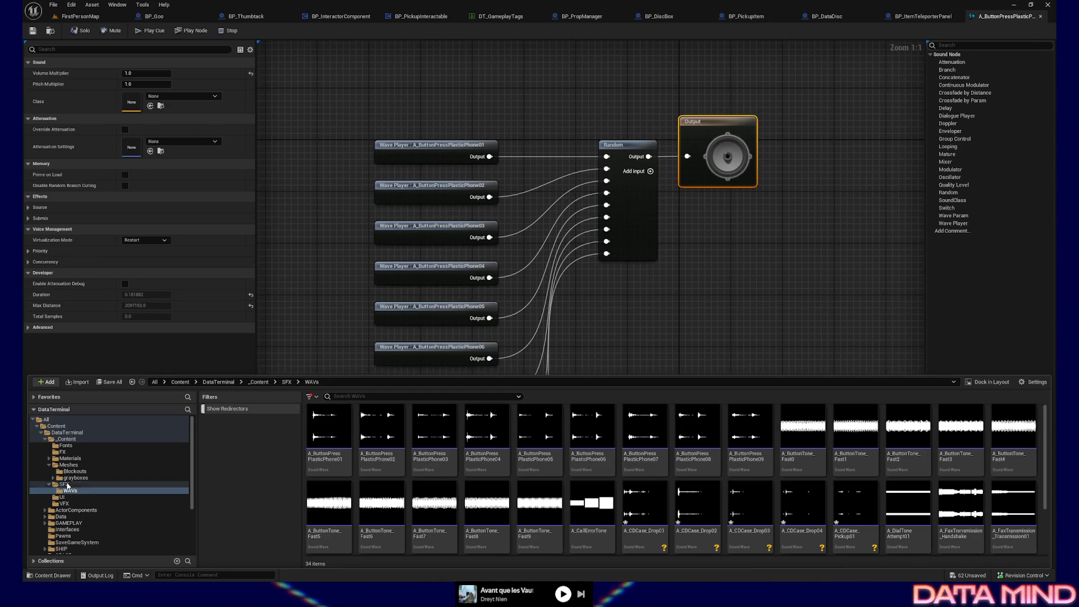
click(64, 484)
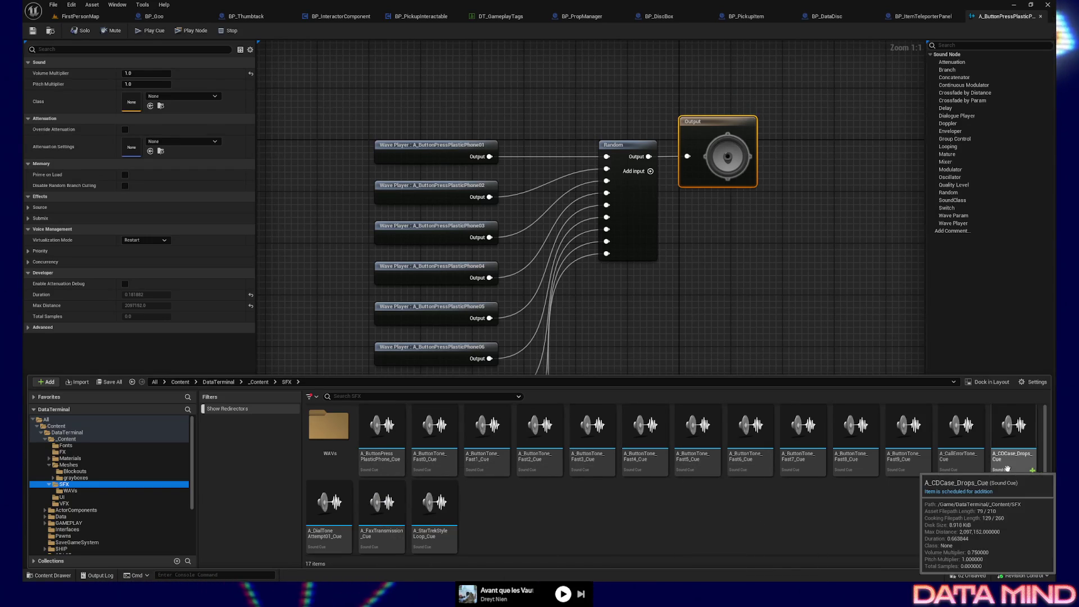
double_click(1007, 468)
Dock the Sound Cue editor and play A_CDCase_Drops_Cue eight times to hear random drops.
drag(333, 65, 693, 22)
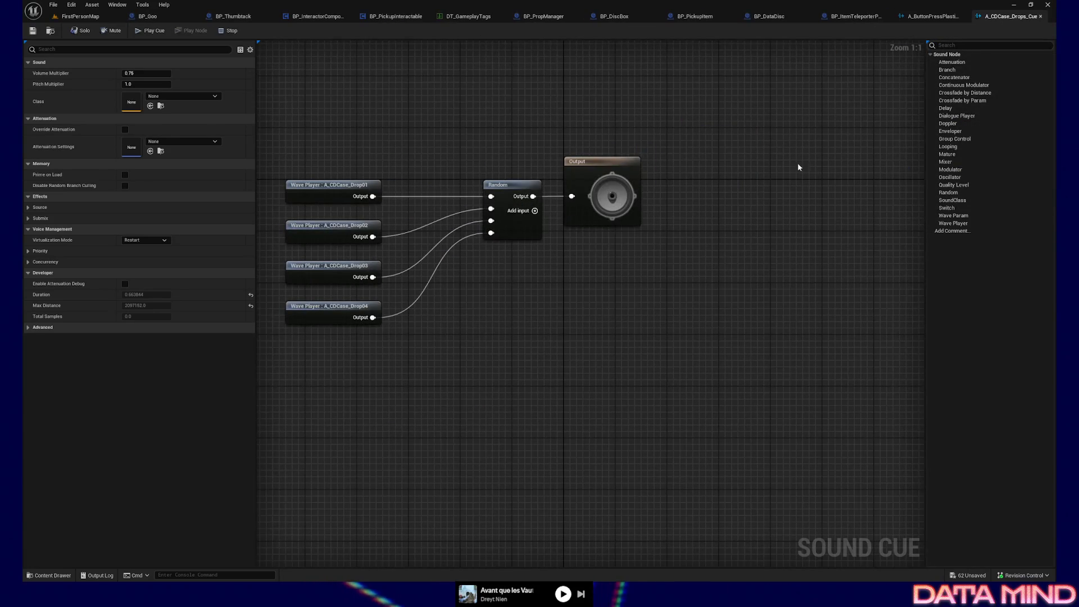
click(144, 32)
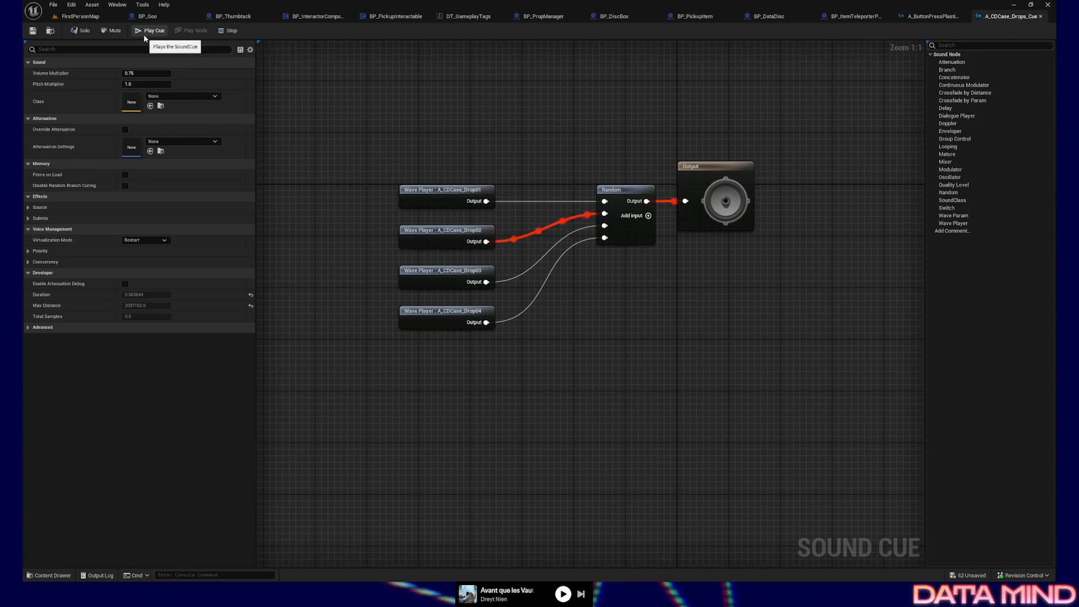
click(144, 36)
click(144, 36)
click(143, 37)
click(144, 37)
click(144, 37)
click(144, 37)
click(144, 38)
mouse_move(611, 287)
mouse_down()
mouse_move(542, 284)
mouse_move(558, 320)
mouse_up()
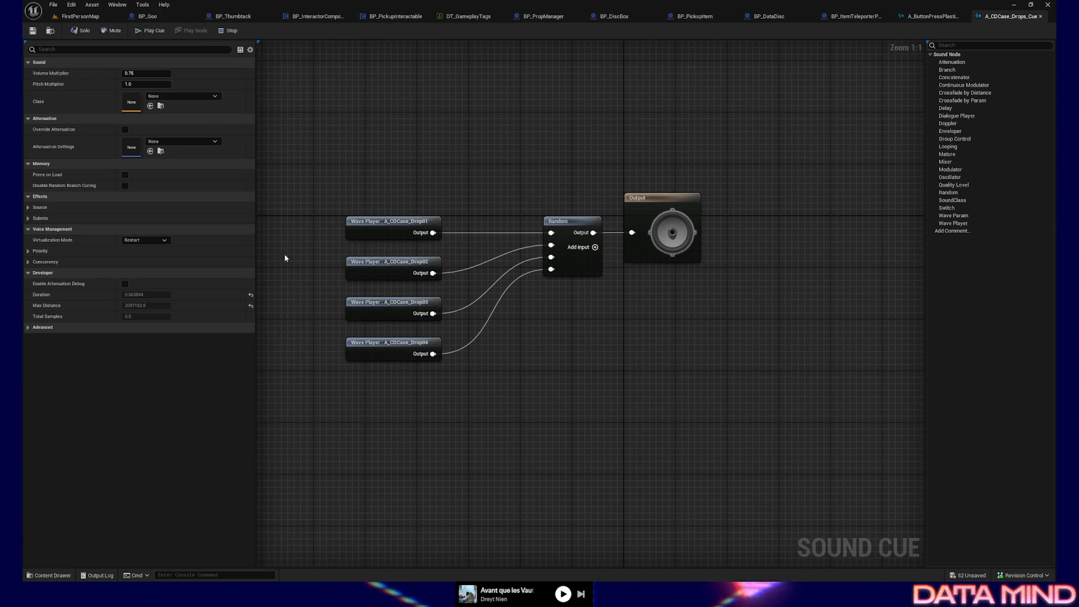
mouse_move(368, 137)
mouse_down()
mouse_move(421, 131)
mouse_move(420, 120)
mouse_move(485, 127)
mouse_move(443, 124)
mouse_up()
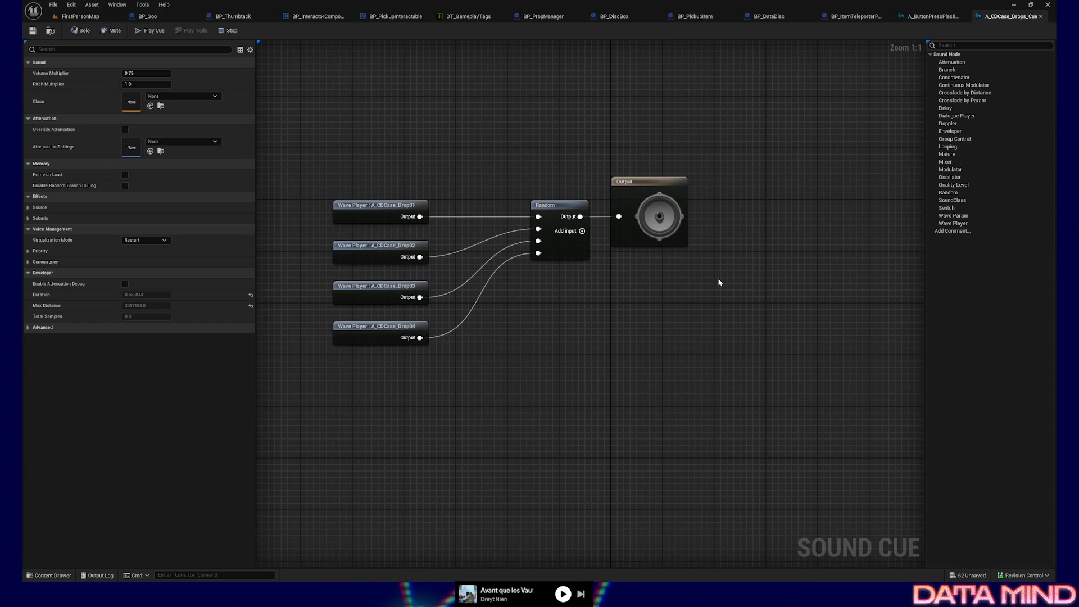
drag(694, 279, 631, 292)
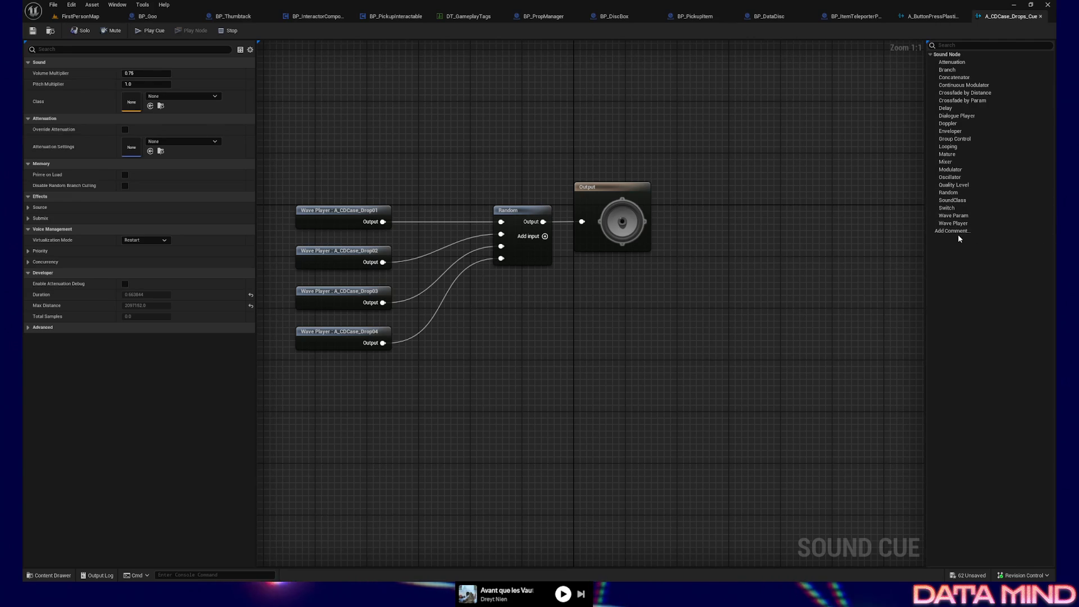
drag(954, 216, 703, 297)
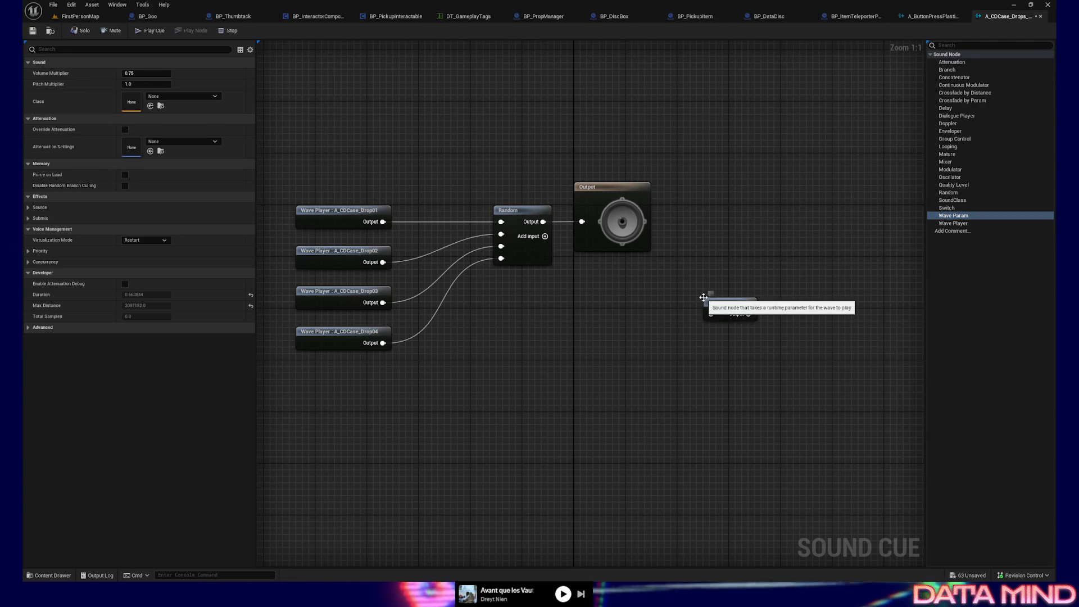
key(Delete)
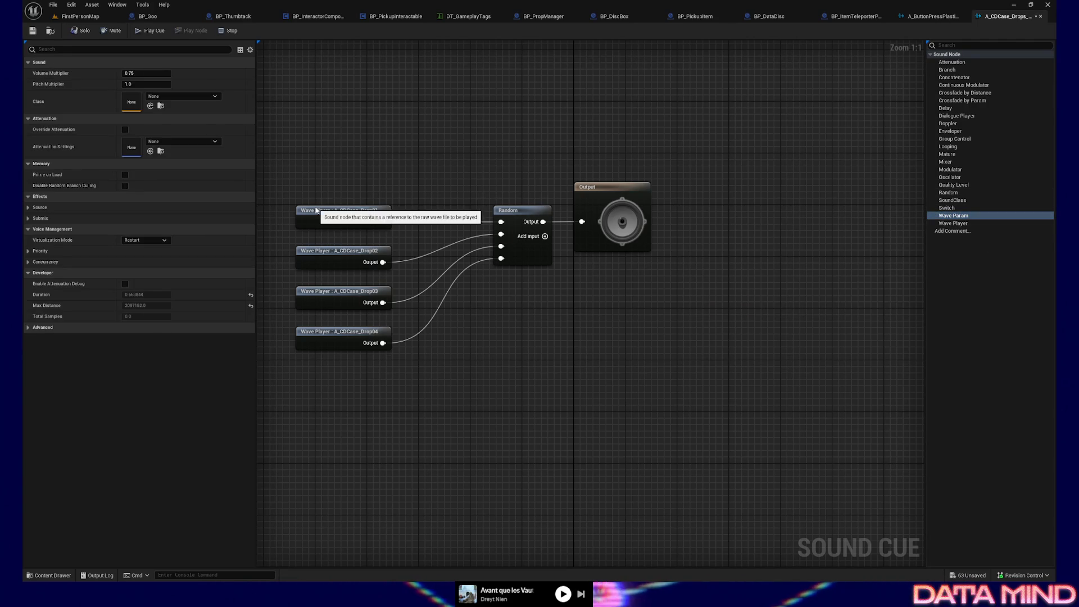
click(316, 208)
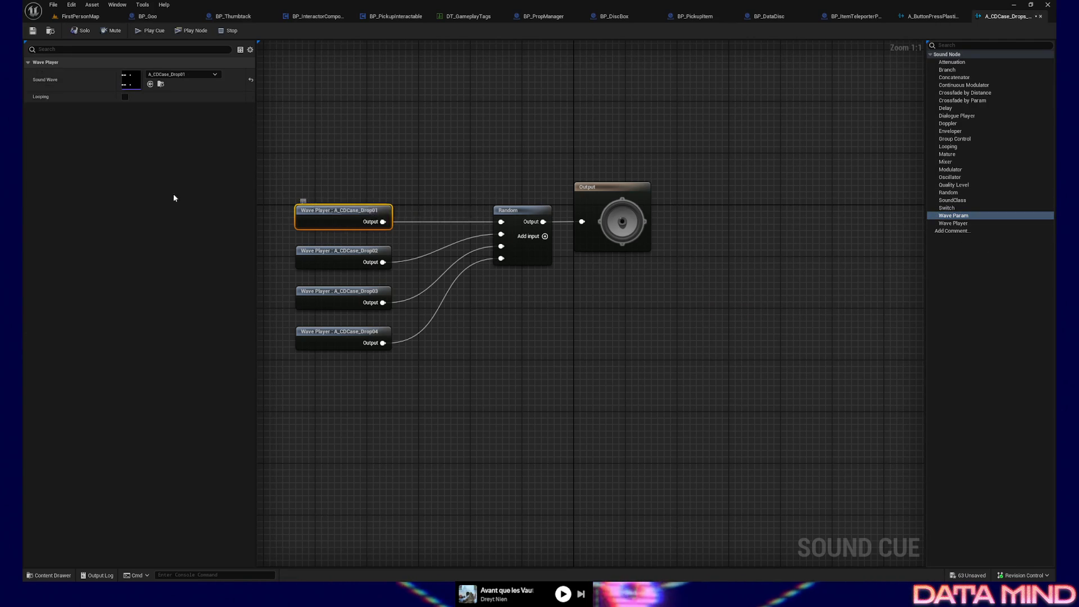
click(387, 129)
click(624, 194)
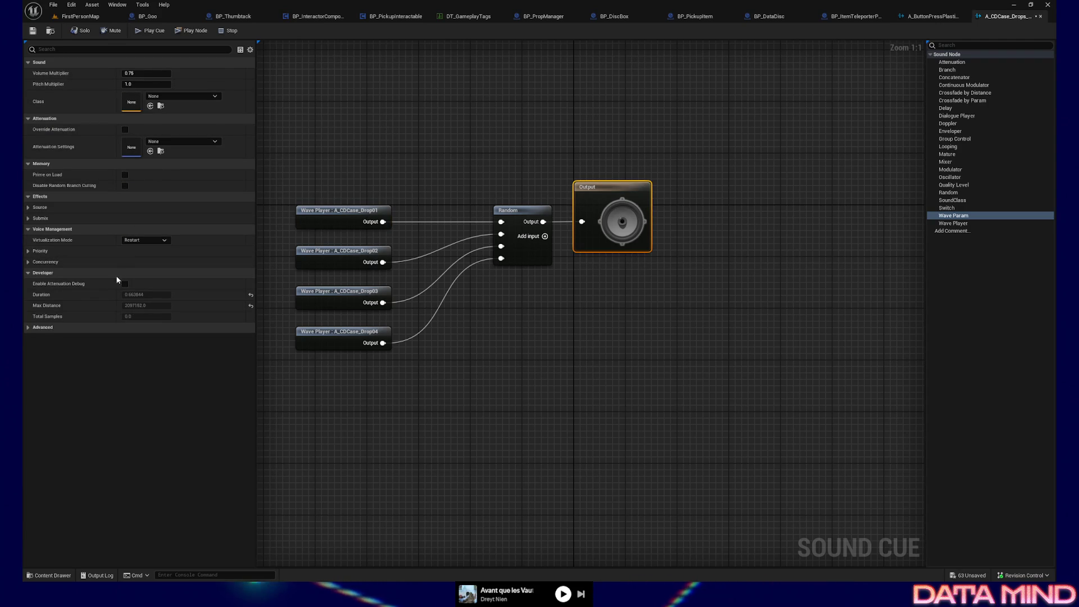
drag(363, 125, 423, 132)
click(28, 207)
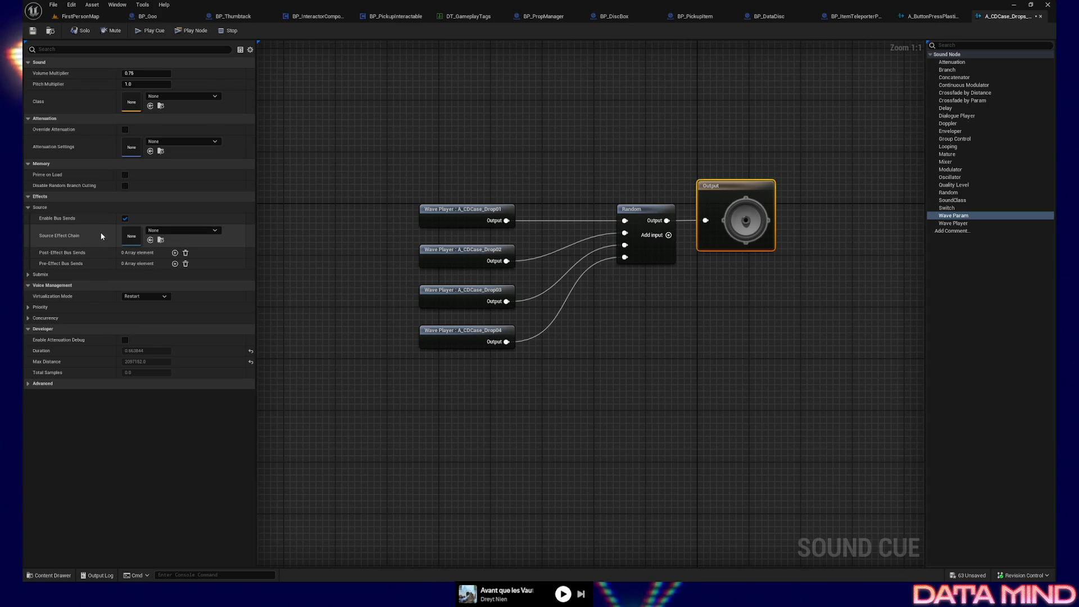
click(29, 273)
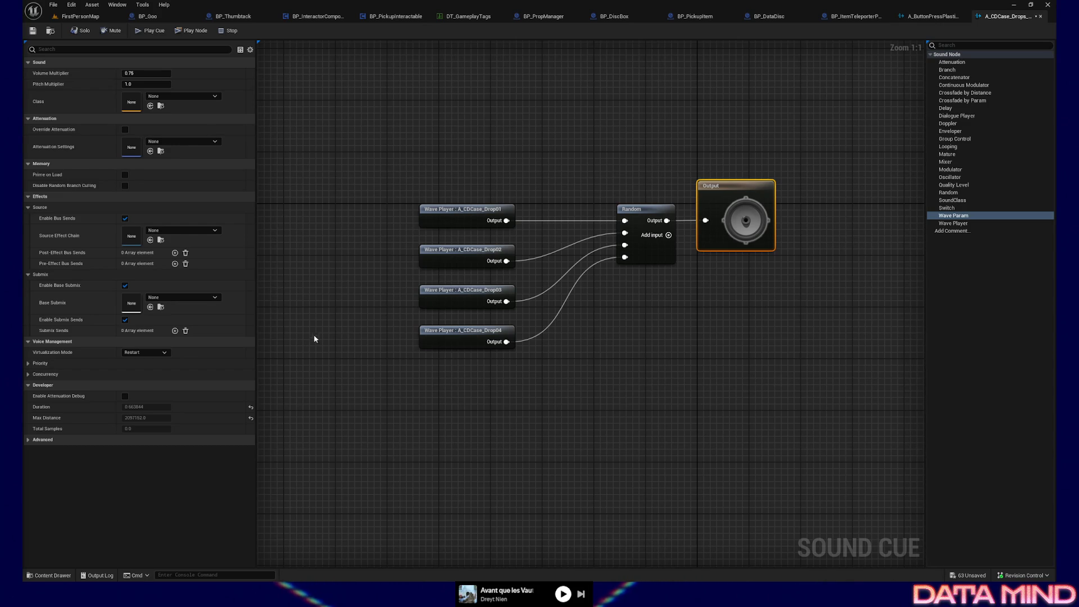
drag(335, 304, 338, 329)
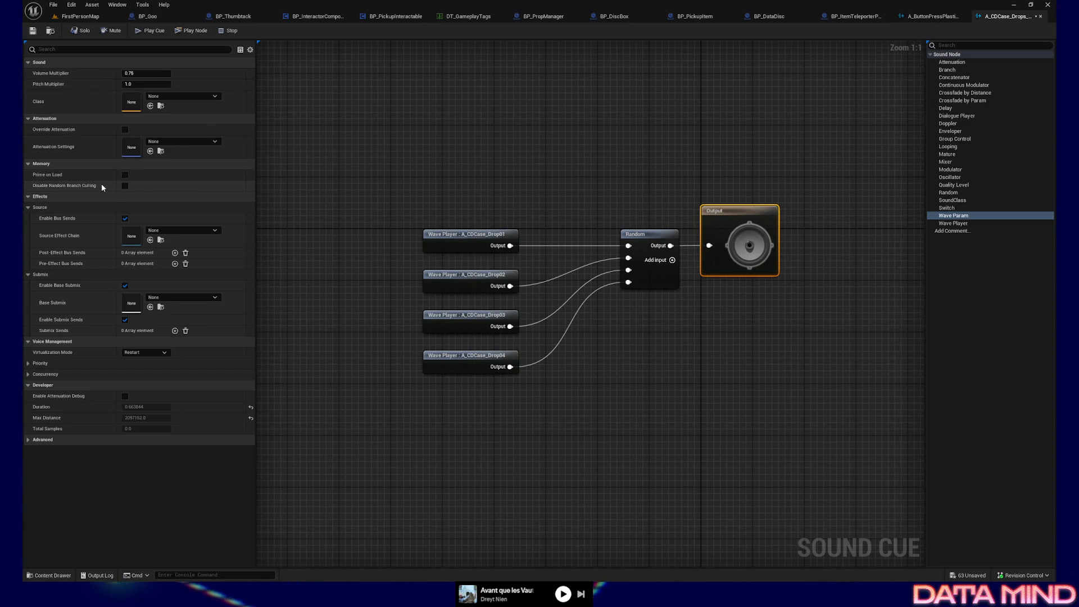
mouse_move(320, 173)
mouse_down()
mouse_move(337, 173)
mouse_move(537, 372)
mouse_move(561, 430)
mouse_up()
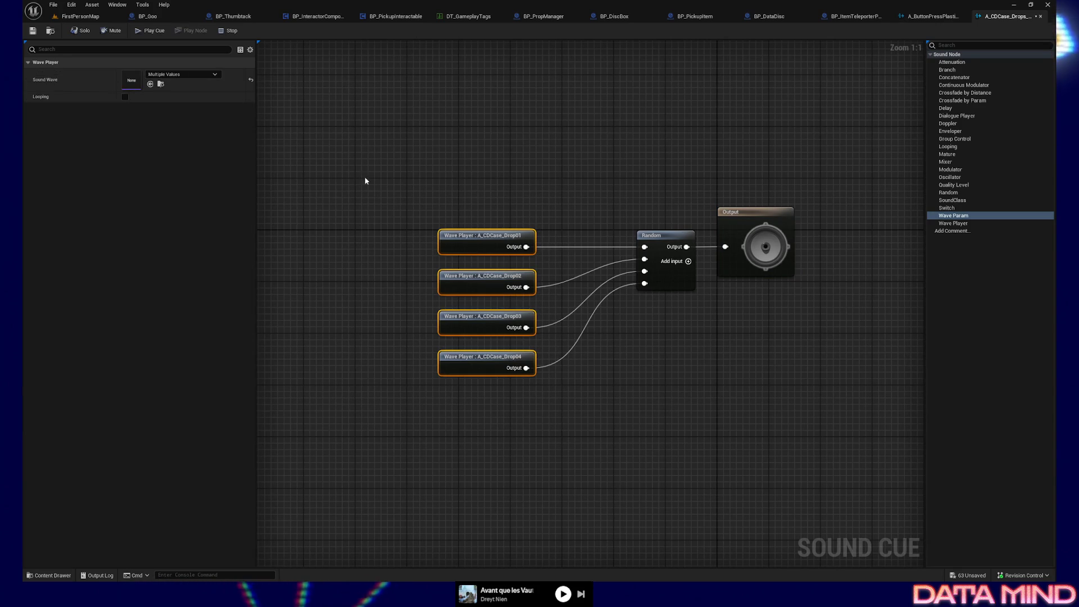
mouse_move(405, 212)
mouse_down()
mouse_move(523, 385)
mouse_move(558, 415)
mouse_up()
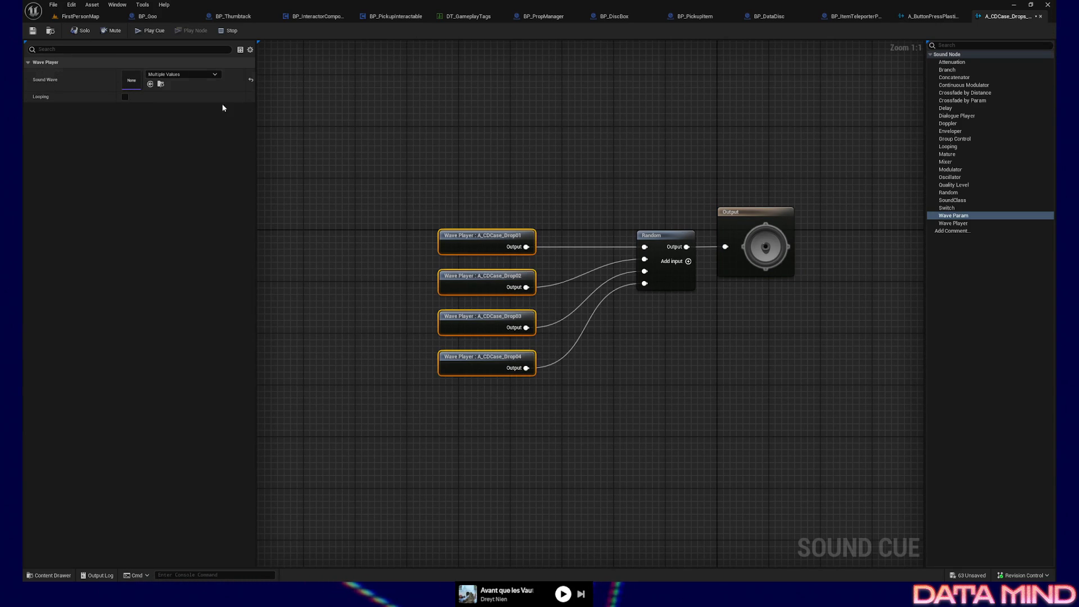
click(772, 222)
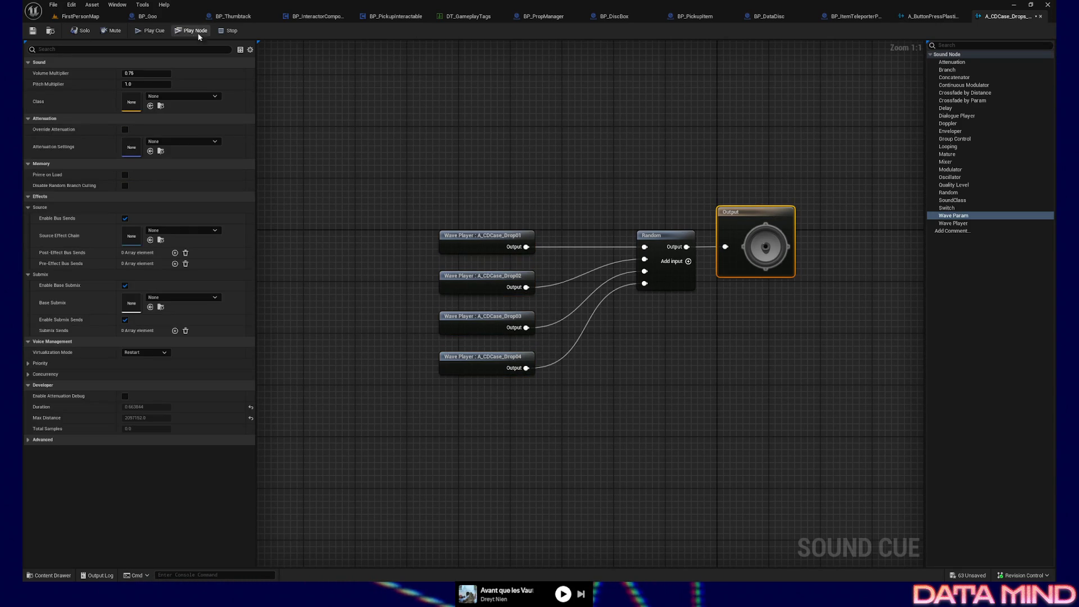
click(147, 33)
click(148, 31)
click(148, 30)
click(148, 31)
click(148, 30)
click(148, 31)
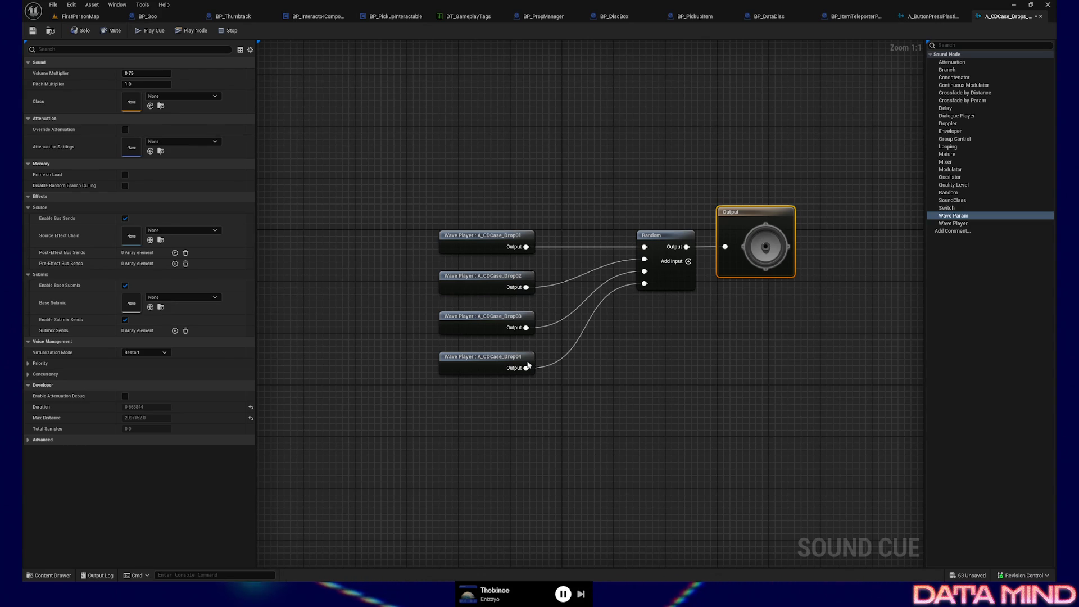
Leave the A_CDCase_Drops_Cue graph for the browser showing the Blueprint reference screenshots.
mouse_move(655, 400)
mouse_down()
mouse_move(561, 390)
mouse_move(571, 352)
mouse_up()
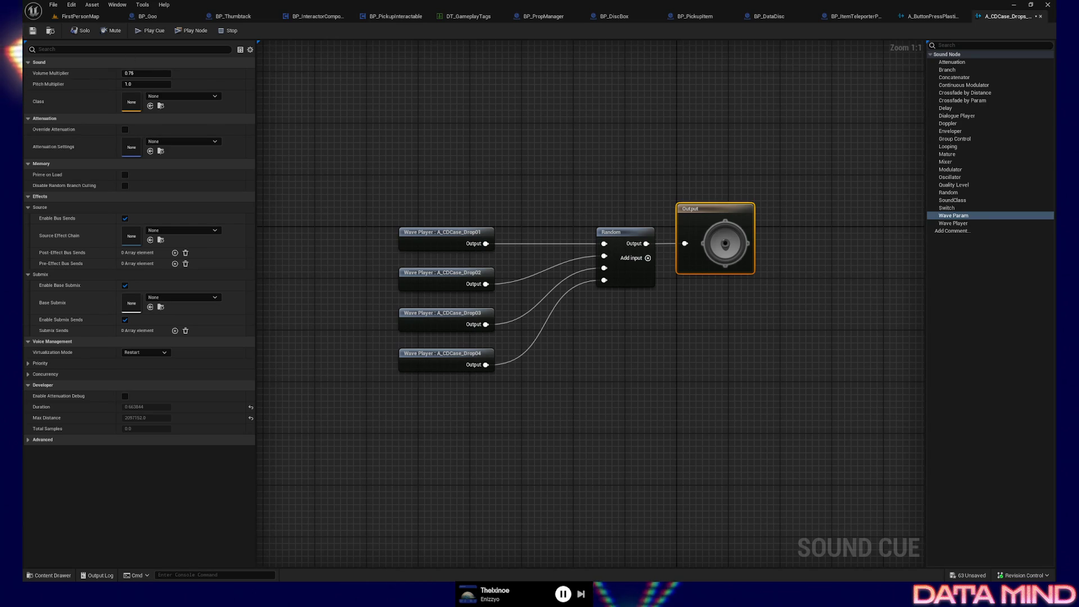
key(alt+Tab)
Compare the Object Hit and Instantiate Component reference screenshots, then minimize Firefox.
click(164, 9)
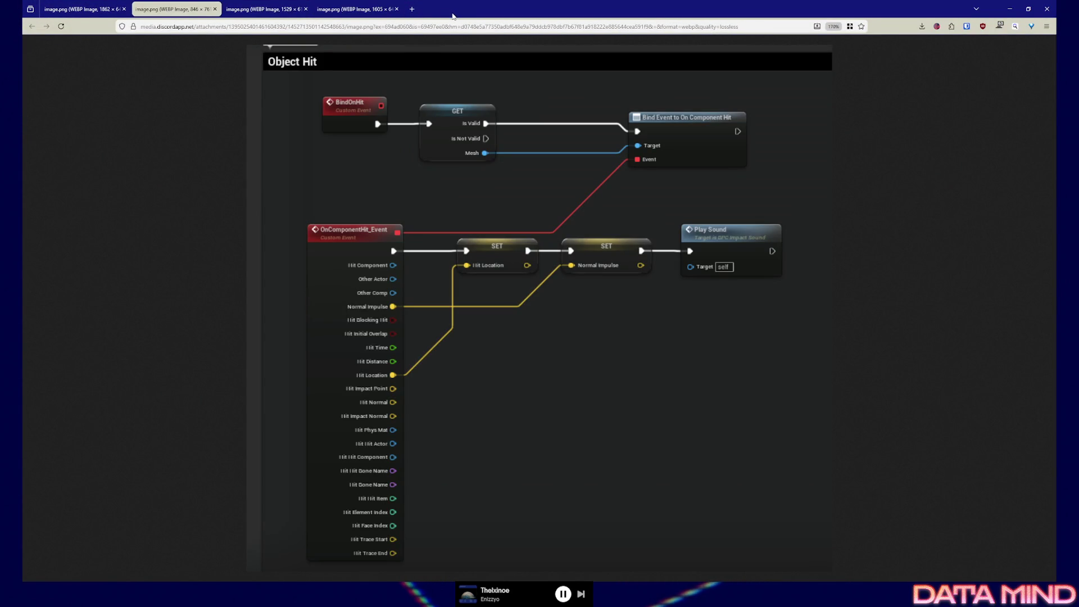
click(78, 12)
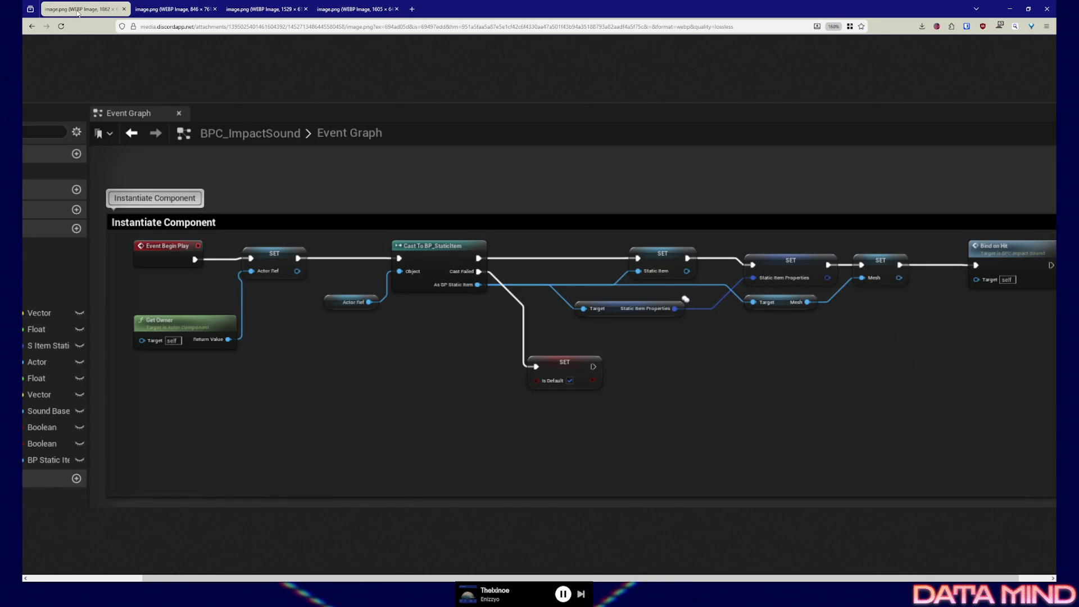
click(175, 10)
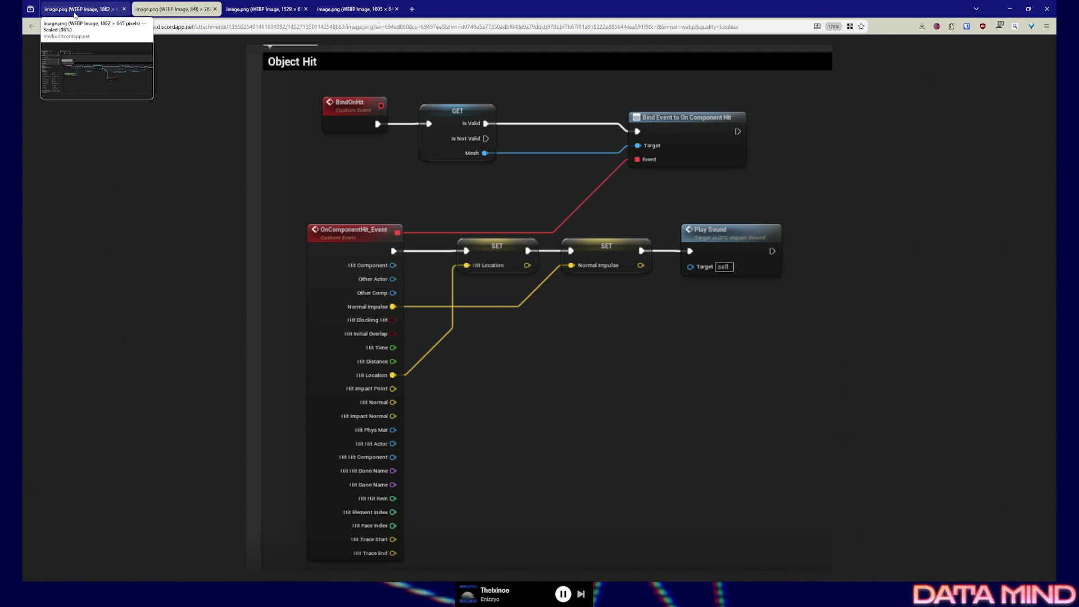
click(74, 10)
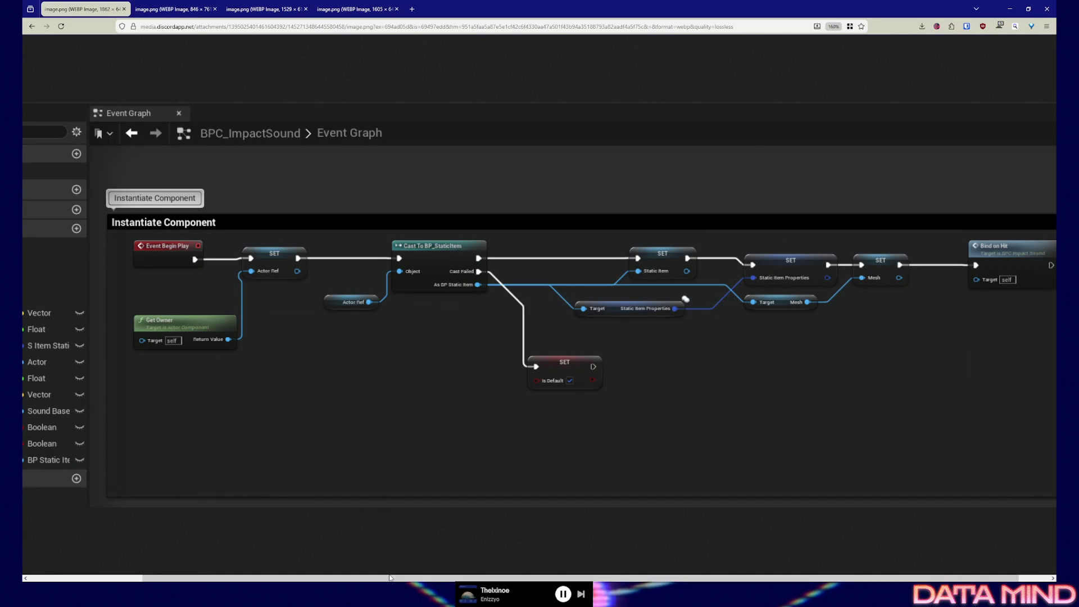
scroll(258, 570, left, 3)
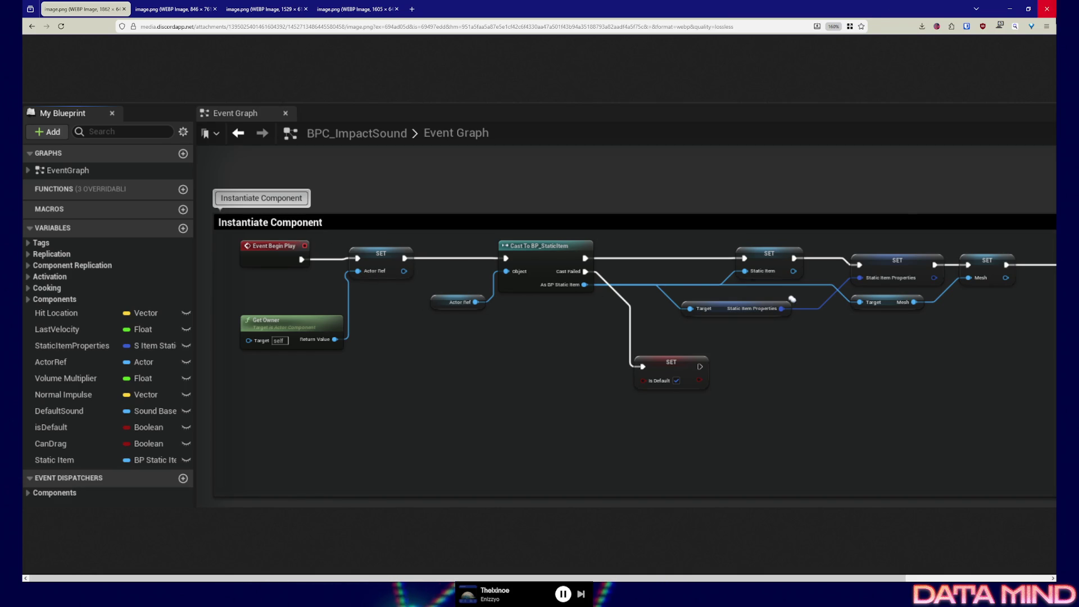
click(1010, 9)
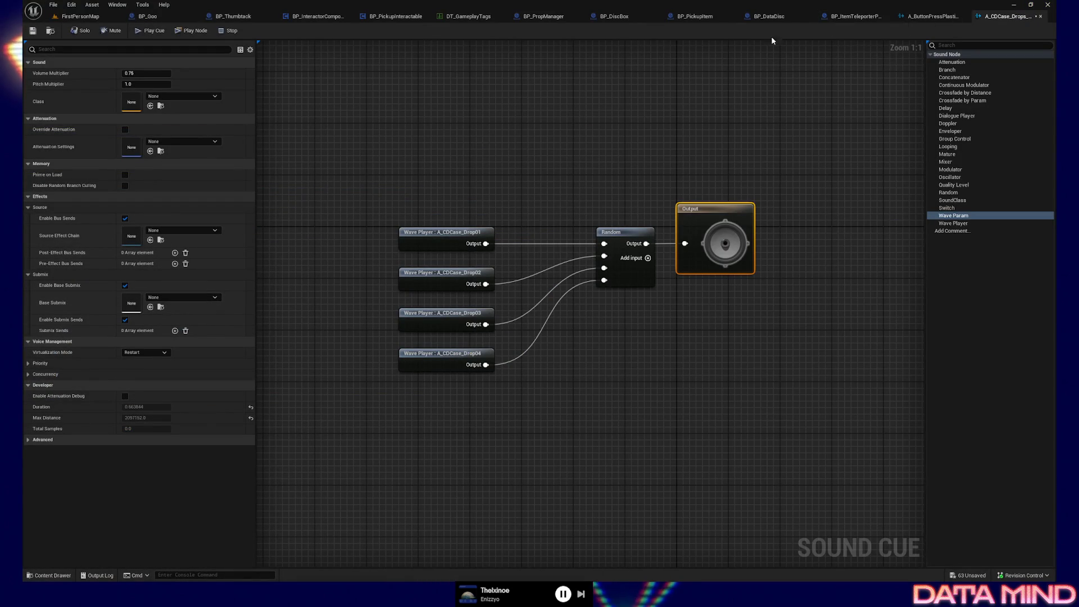
Browse the Content Drawer to DataTerminal > _Content > ActorComponents.
click(50, 575)
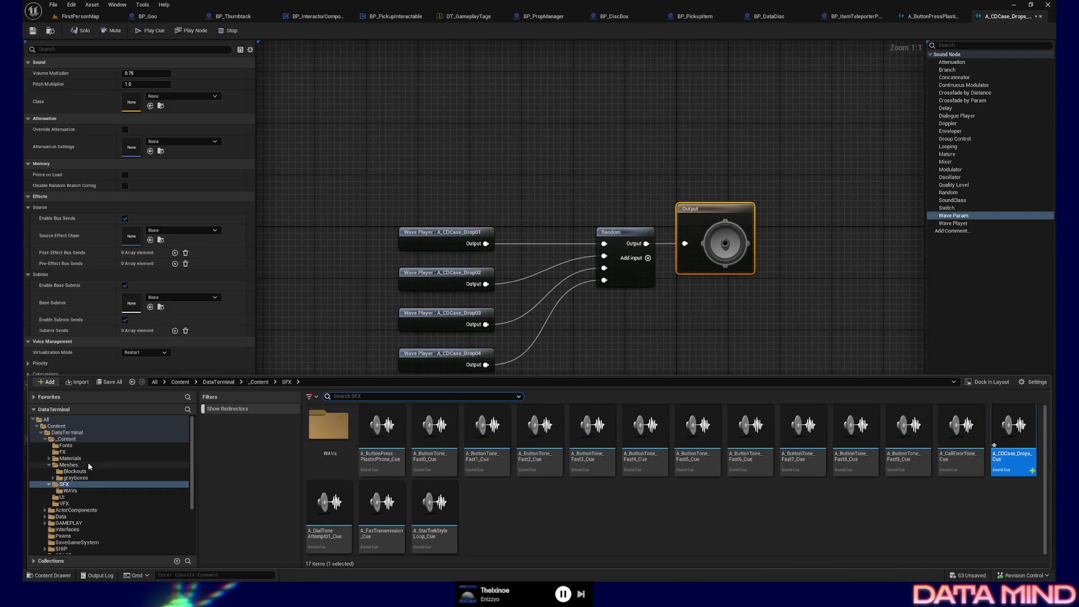
double_click(73, 439)
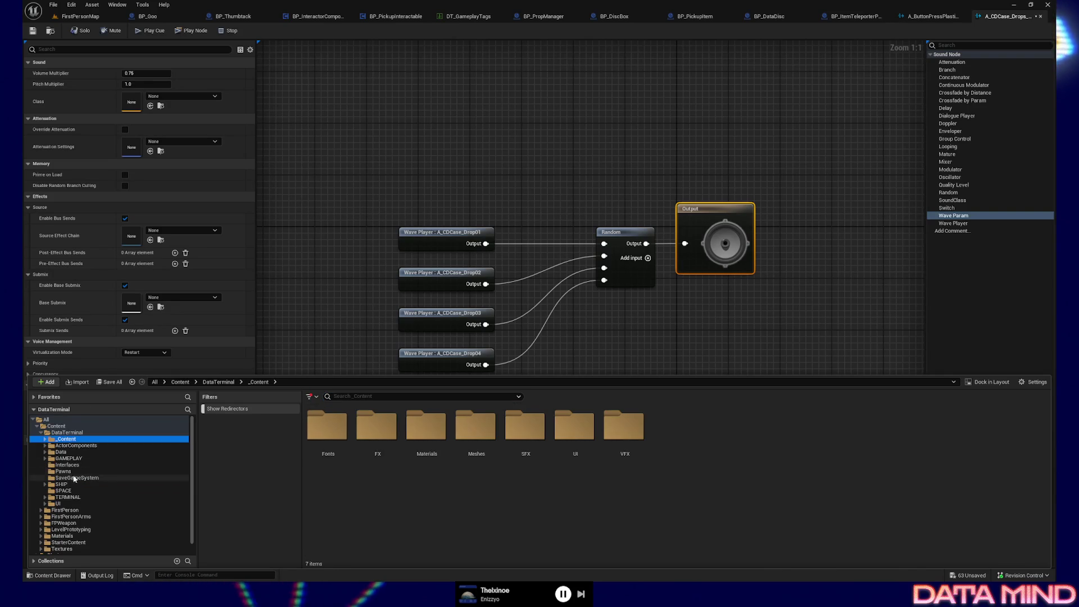
click(78, 446)
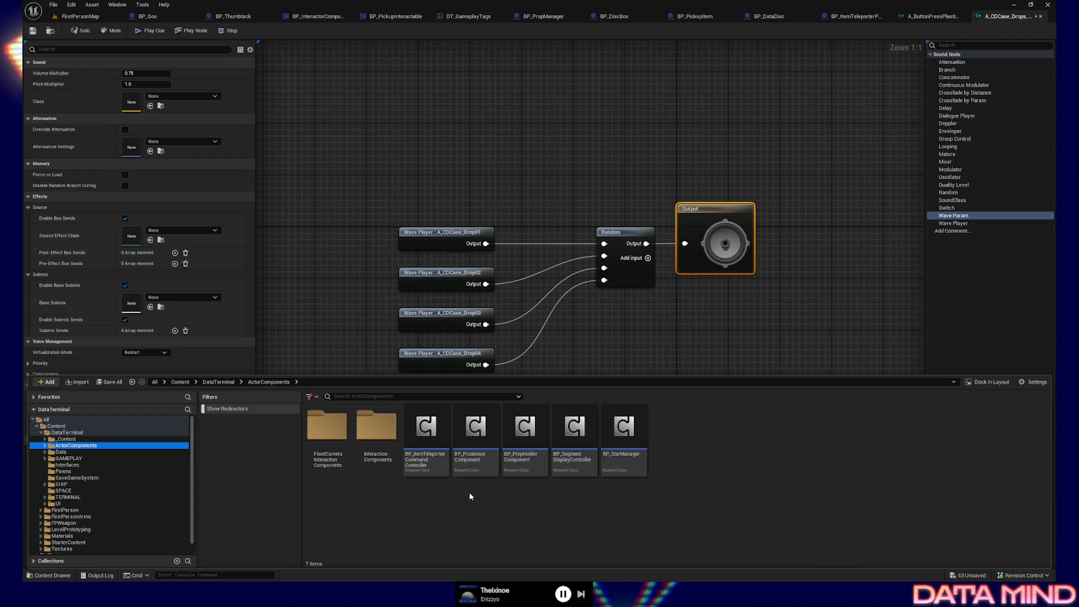
Select BP_SegmentDisplayController and check its context menu actions.
click(574, 450)
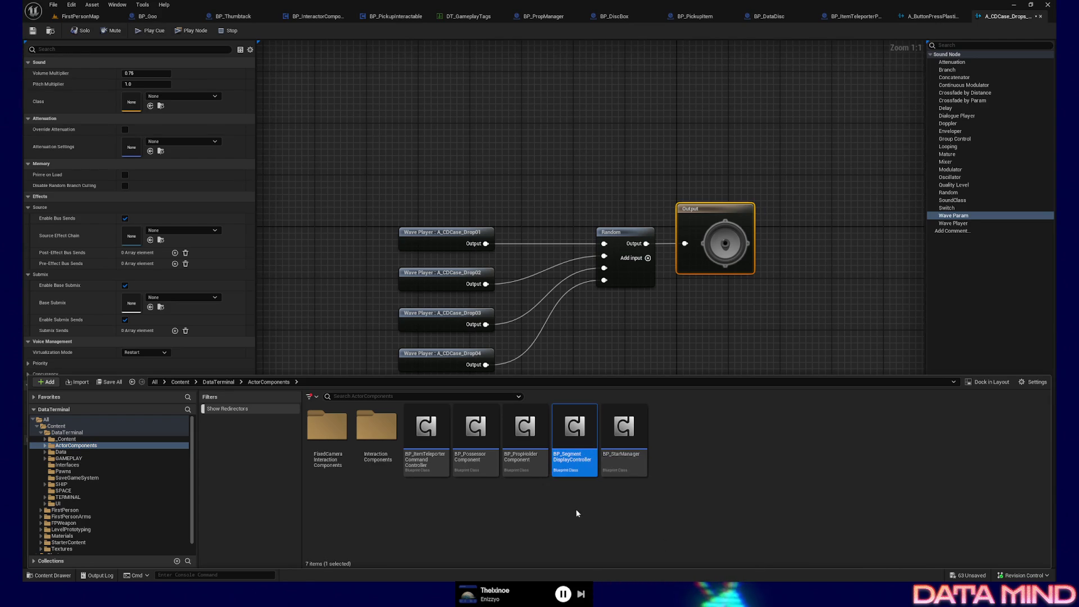
mouse_move(581, 447)
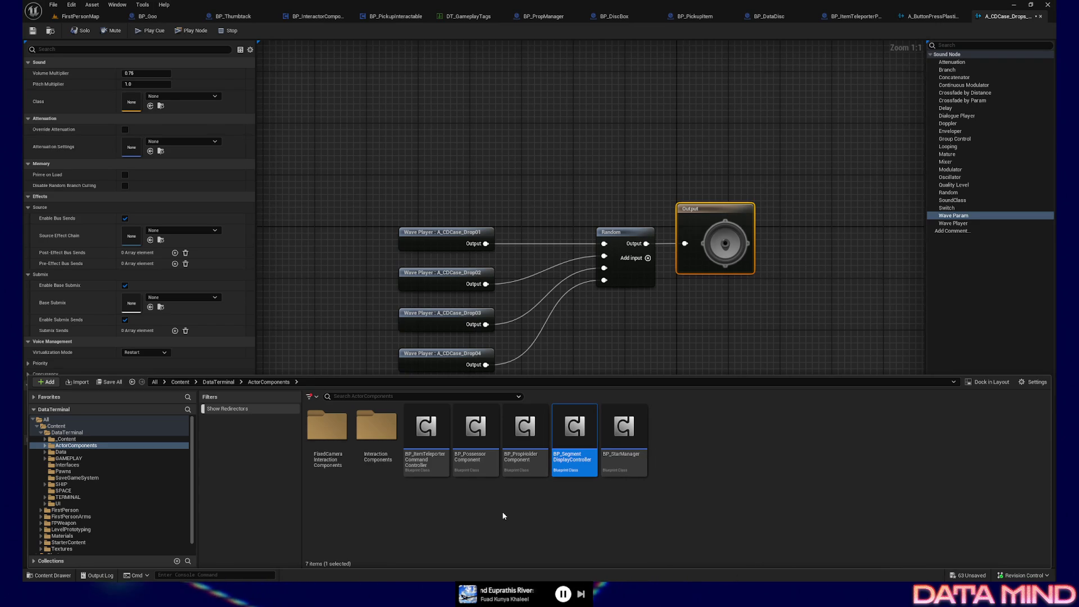
right_click(438, 511)
click(386, 511)
click(556, 474)
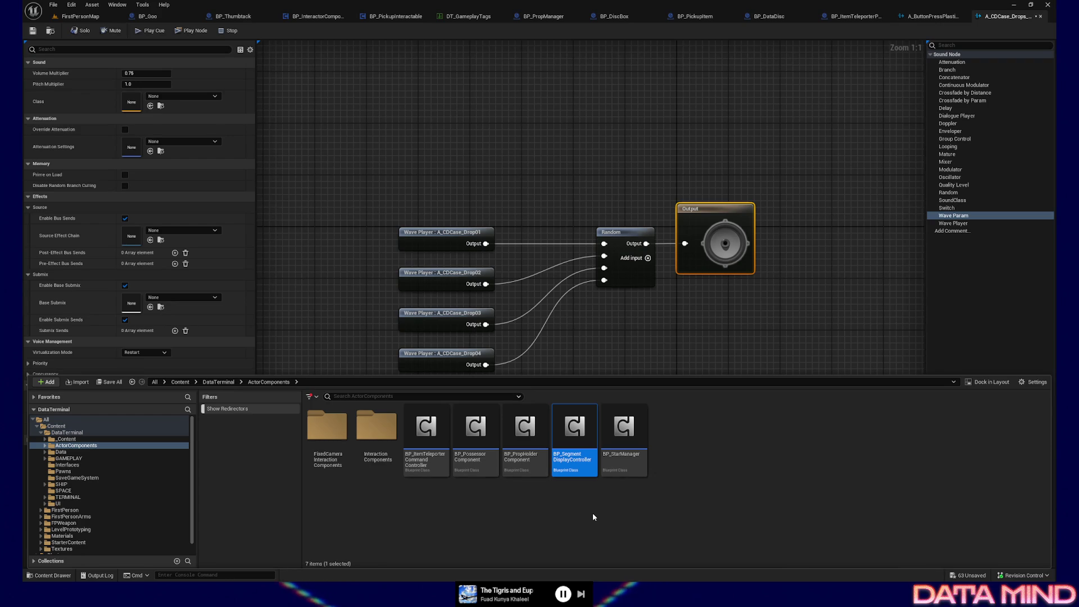
right_click(471, 523)
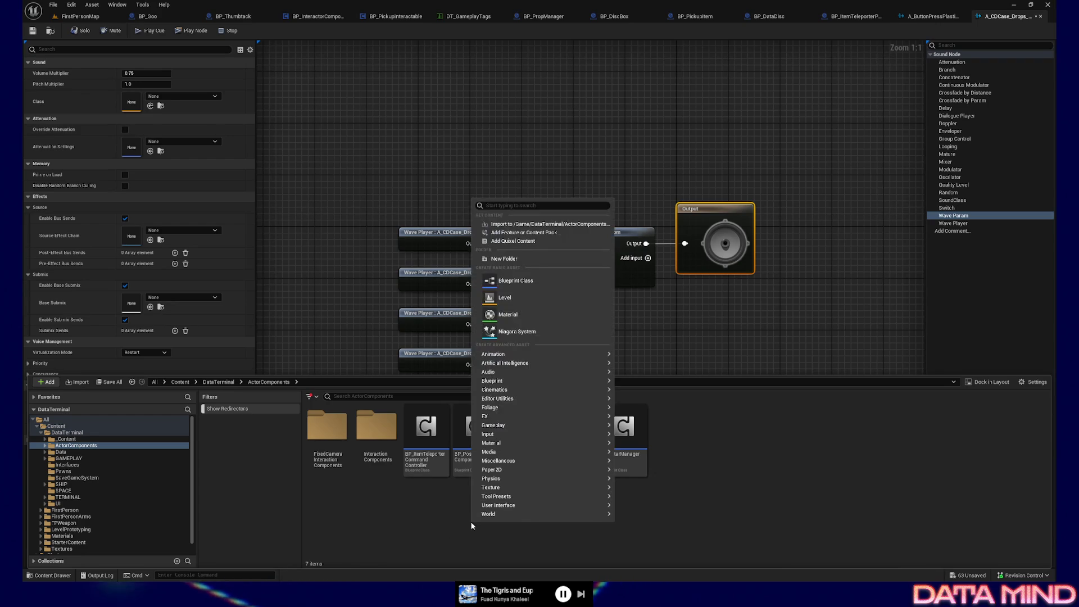
Search the Pick Parent Class list for audio component classes, then cancel the new Blueprint.
click(504, 282)
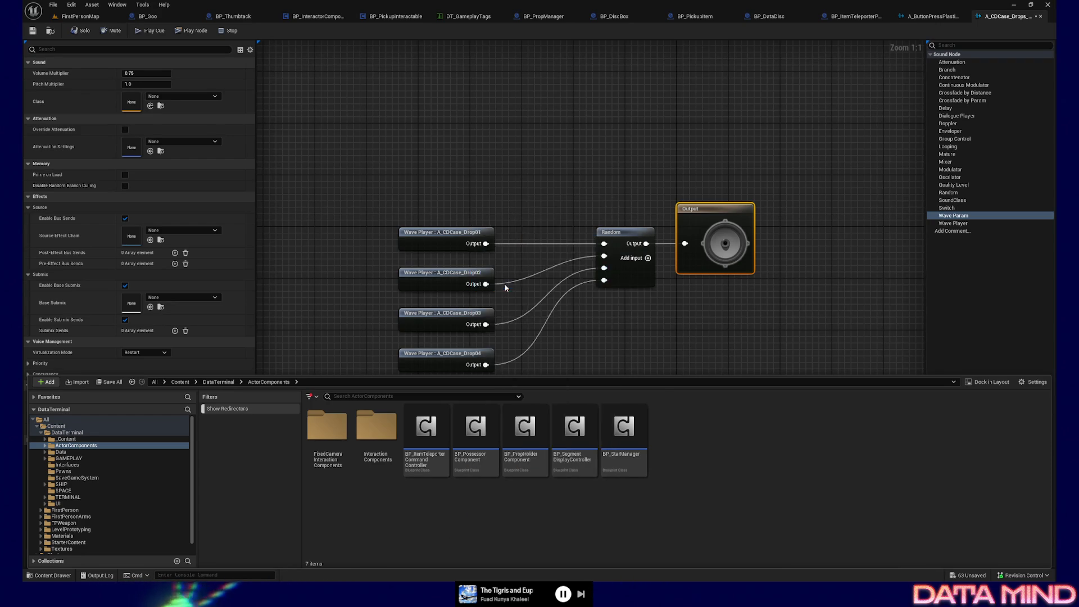
text(au)
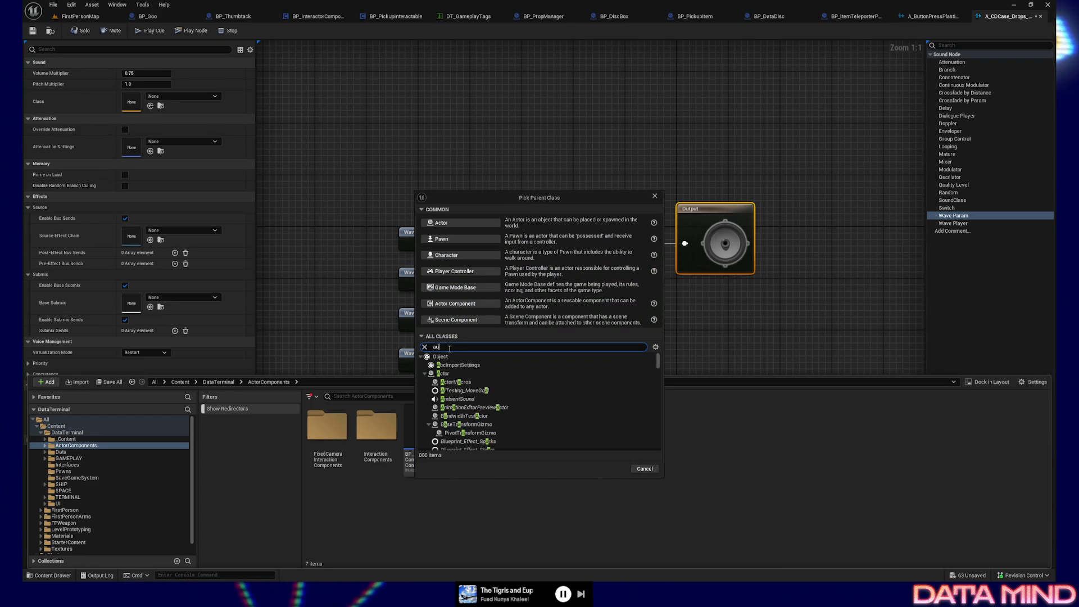
text(dio component)
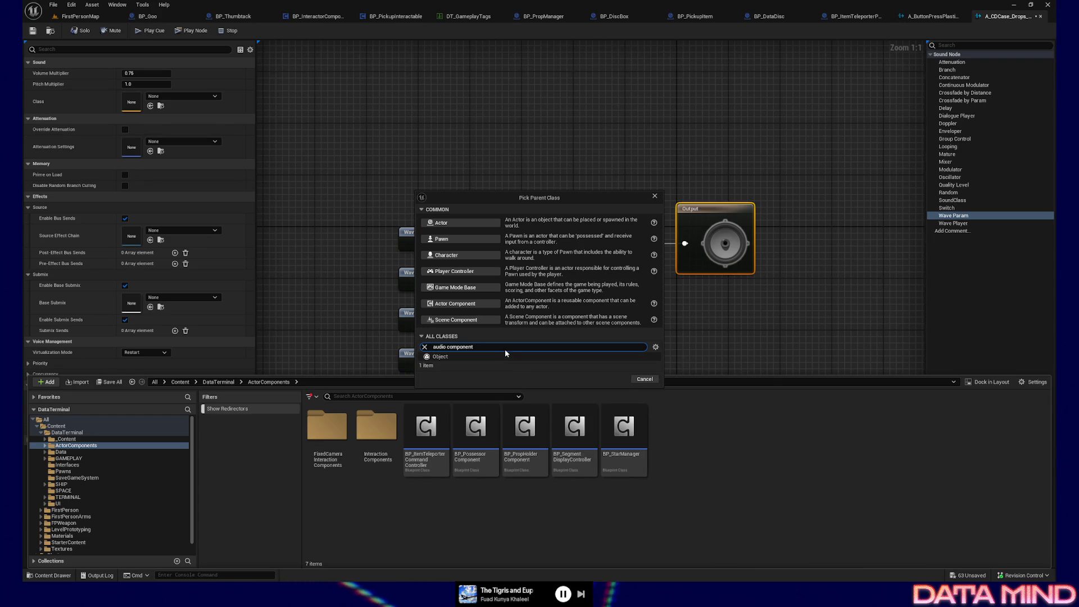
key(BackSpace)
key(BackSpace)
key(BackSpace)
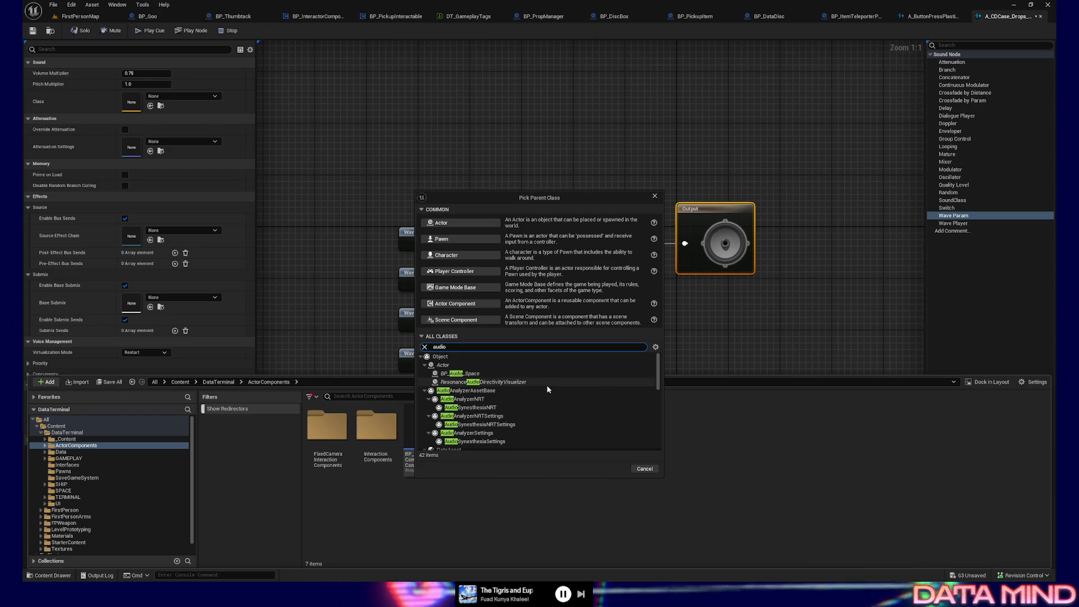
scroll(547, 389, down, 2)
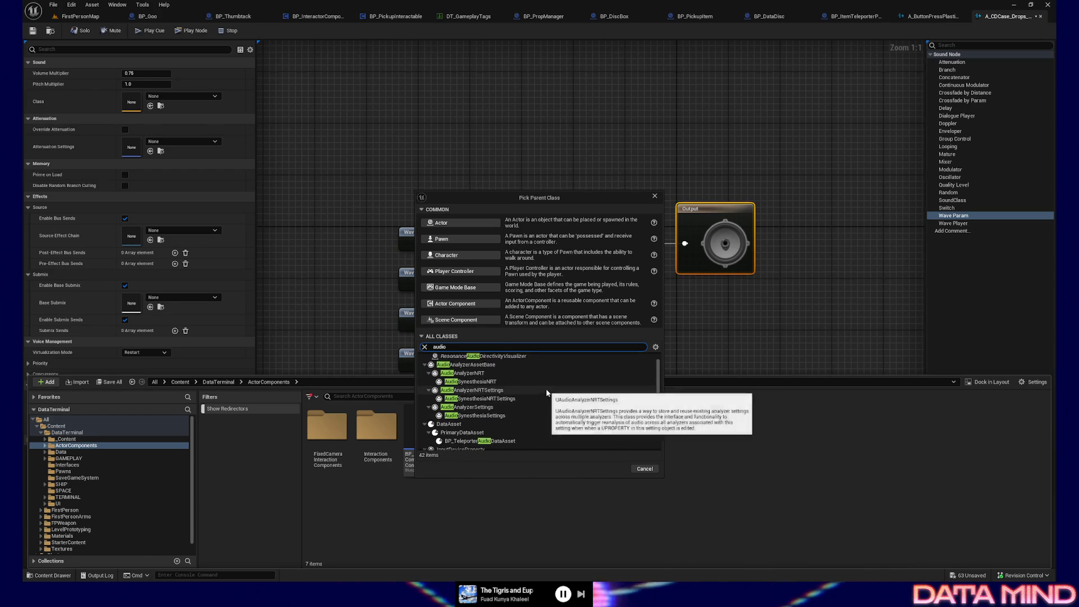
scroll(547, 392, up, 2)
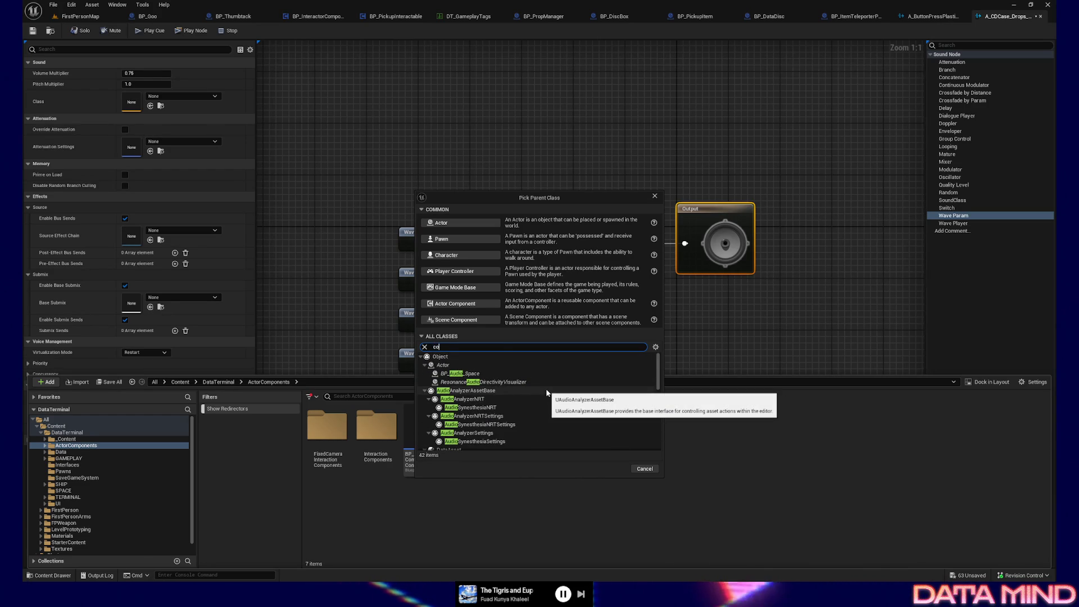
text(ompone)
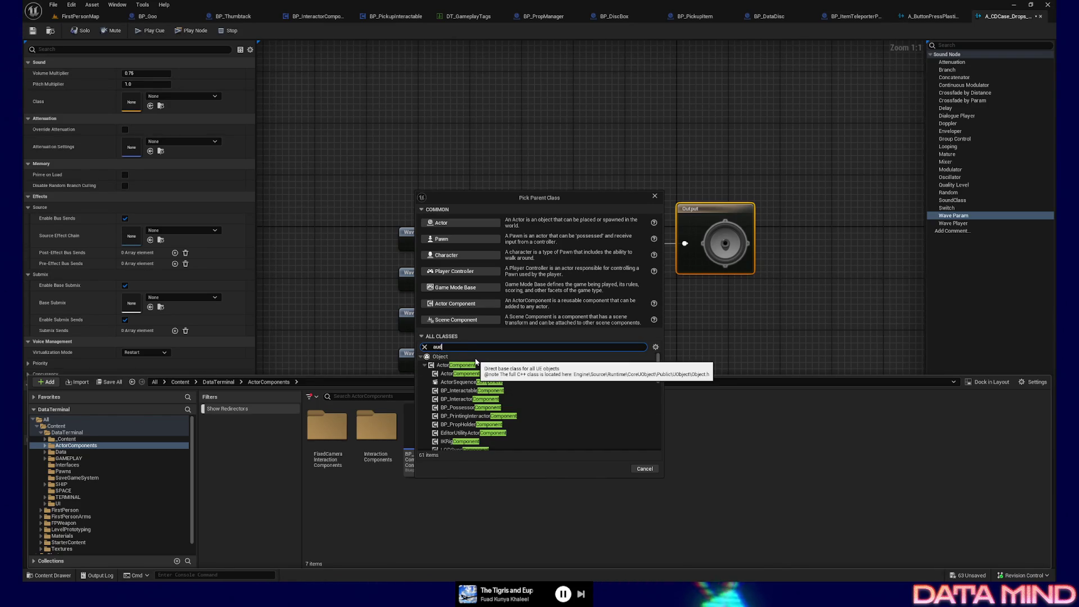
text(dio)
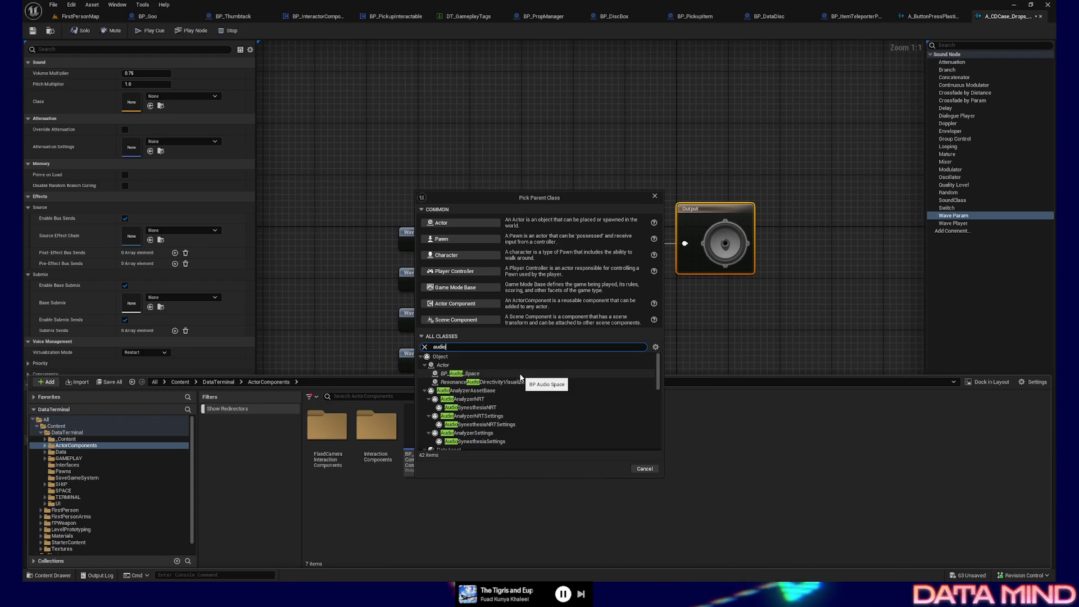
scroll(527, 398, down, 4)
scroll(527, 399, down, 4)
scroll(527, 399, down, 5)
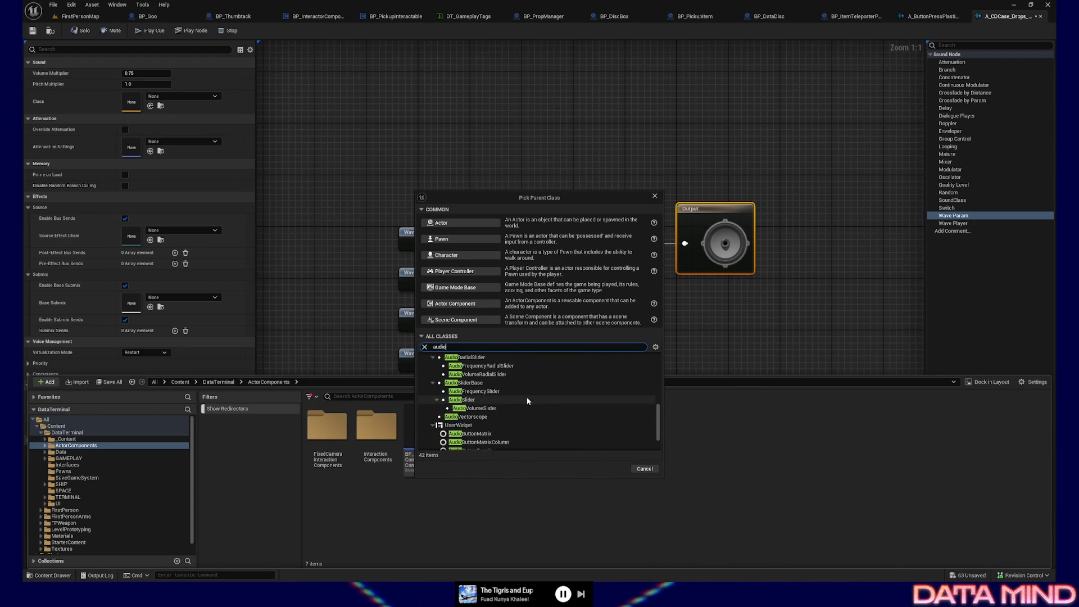
scroll(499, 393, up, 9)
click(661, 195)
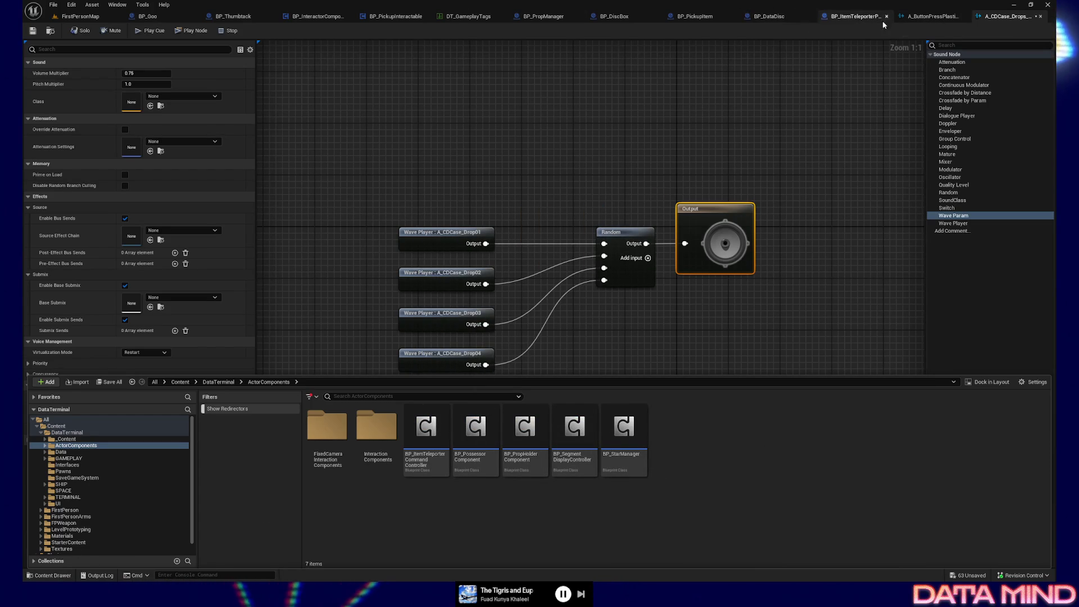
Inspect the ButtonPressAudio component's actions in BP_ItemTeleporterPanel, then return to A_CDCase_Drops_Cue.
click(858, 18)
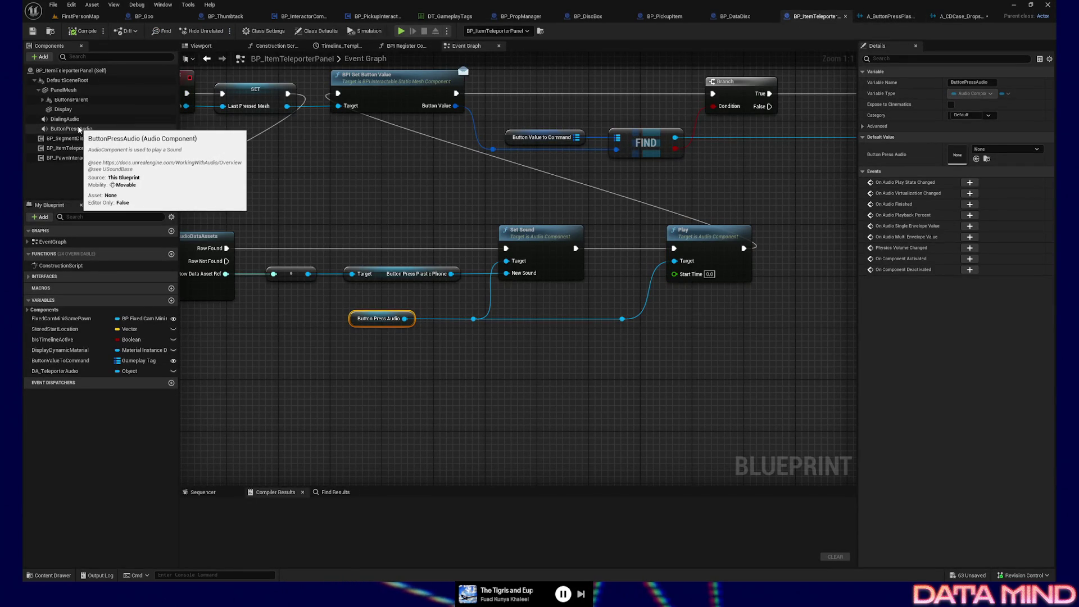
click(80, 129)
right_click(77, 130)
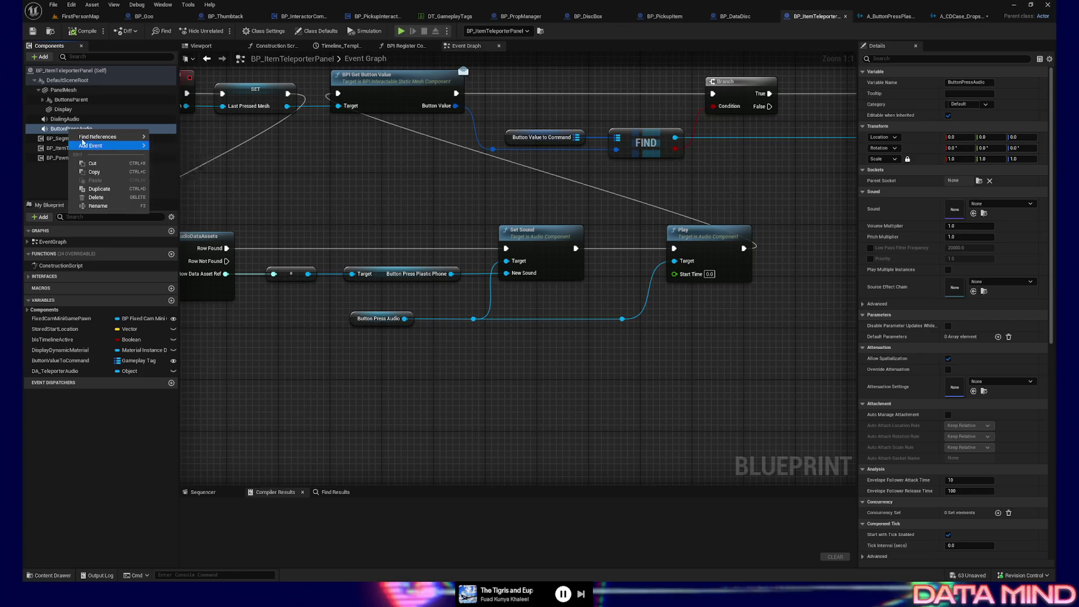
click(57, 131)
right_click(57, 130)
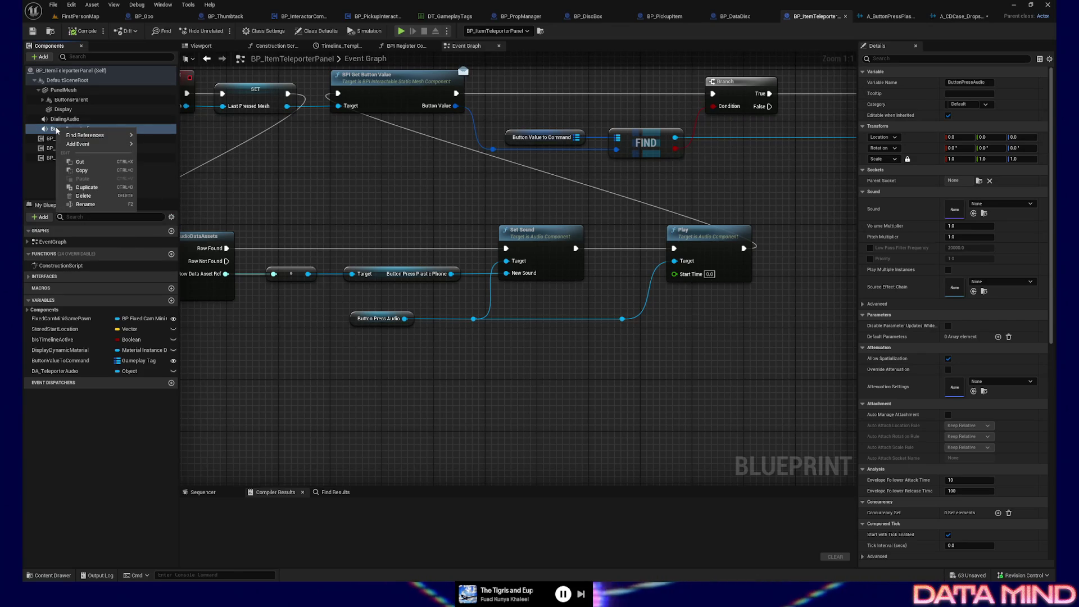
click(57, 130)
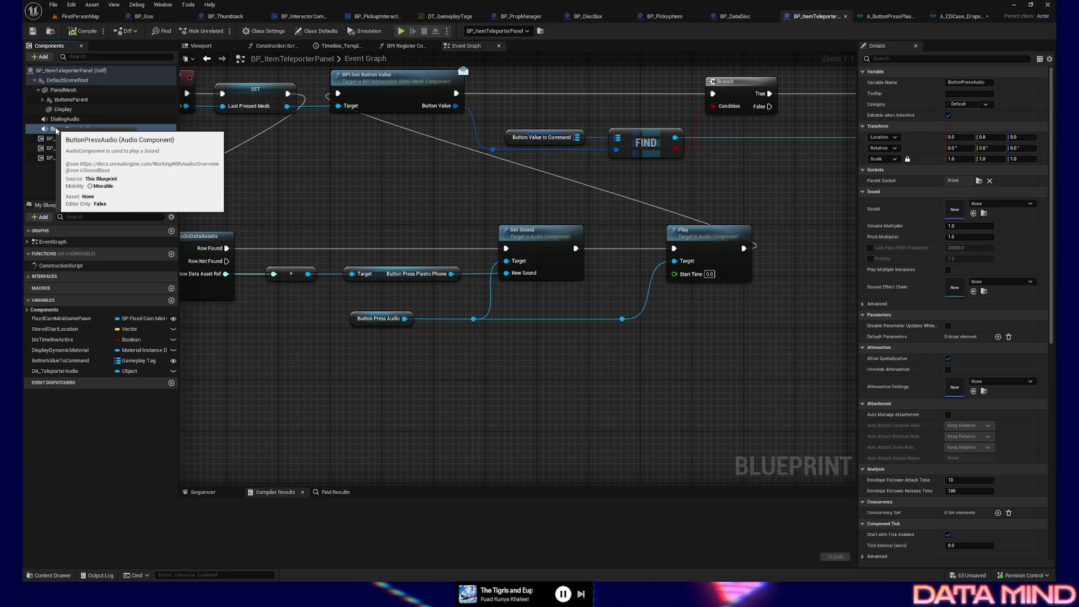
click(56, 130)
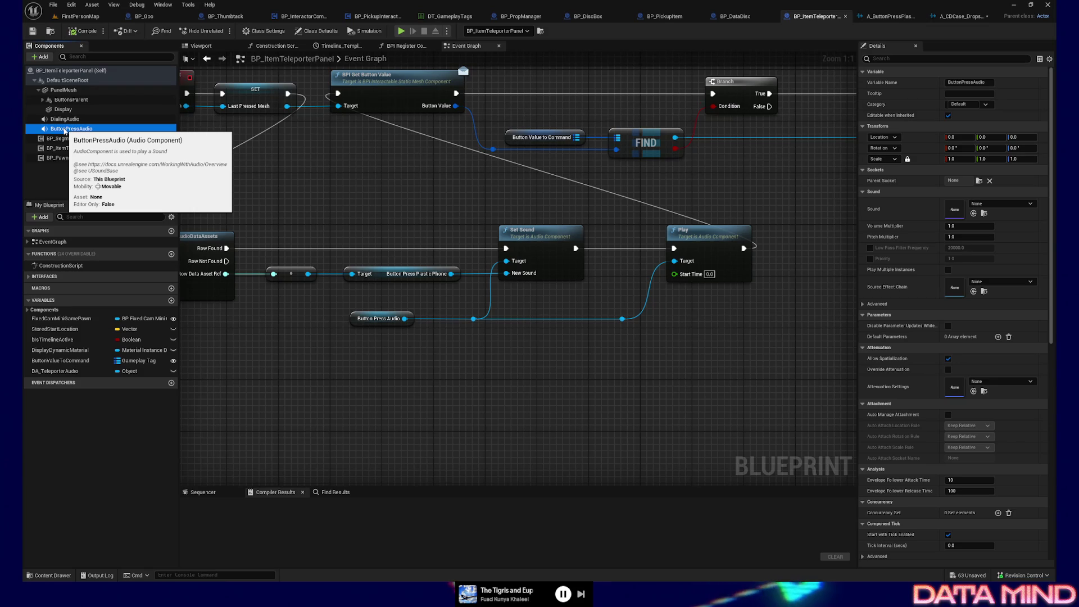
click(951, 15)
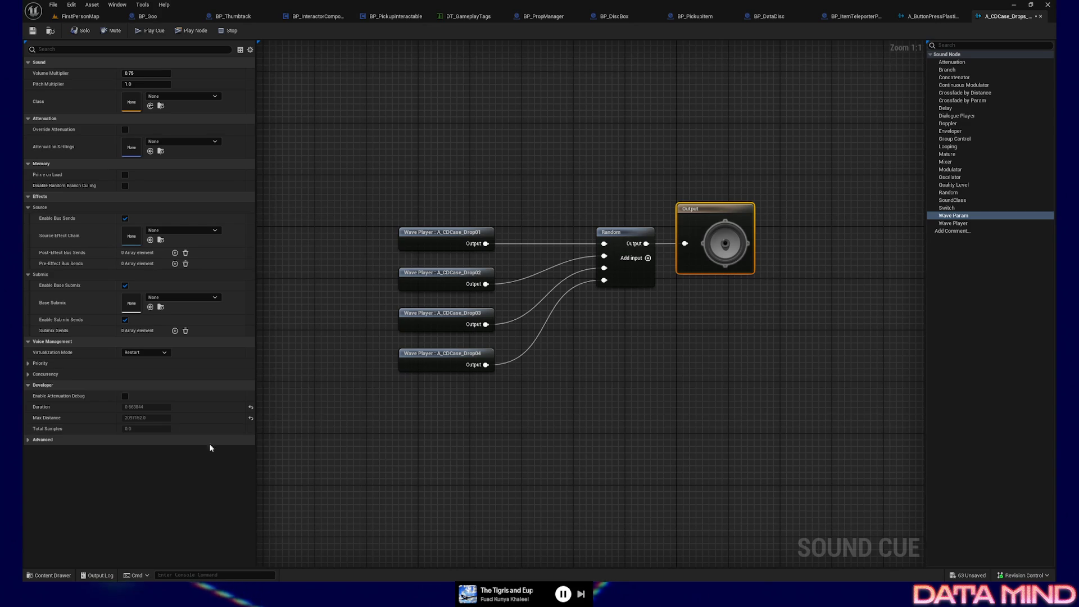
Create a new folder named ItemTeleporter inside ActorComponents.
click(50, 575)
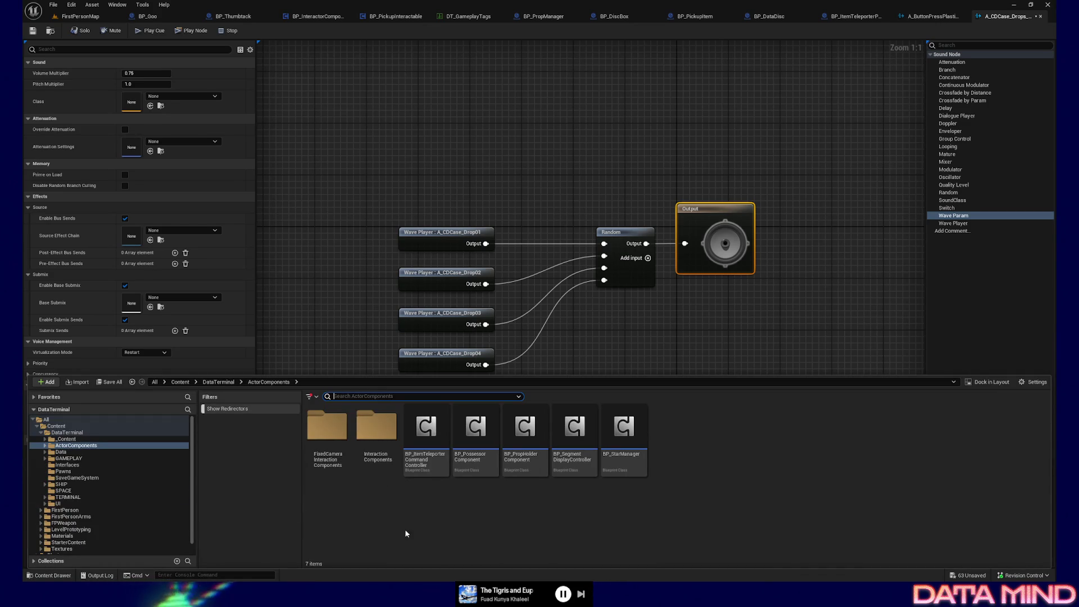
right_click(432, 513)
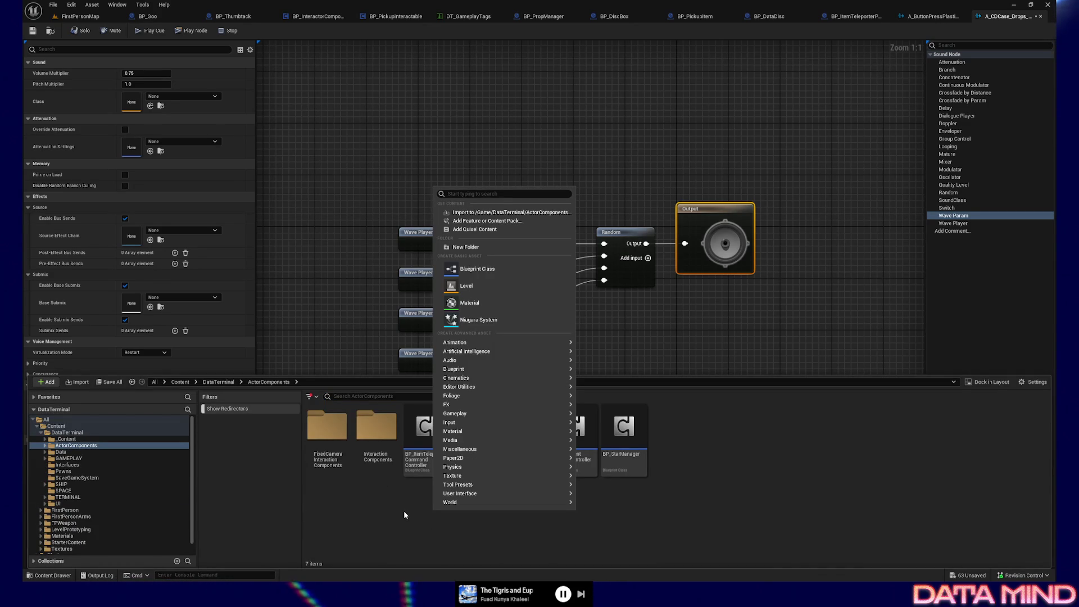
click(466, 248)
text(ItemTEle)
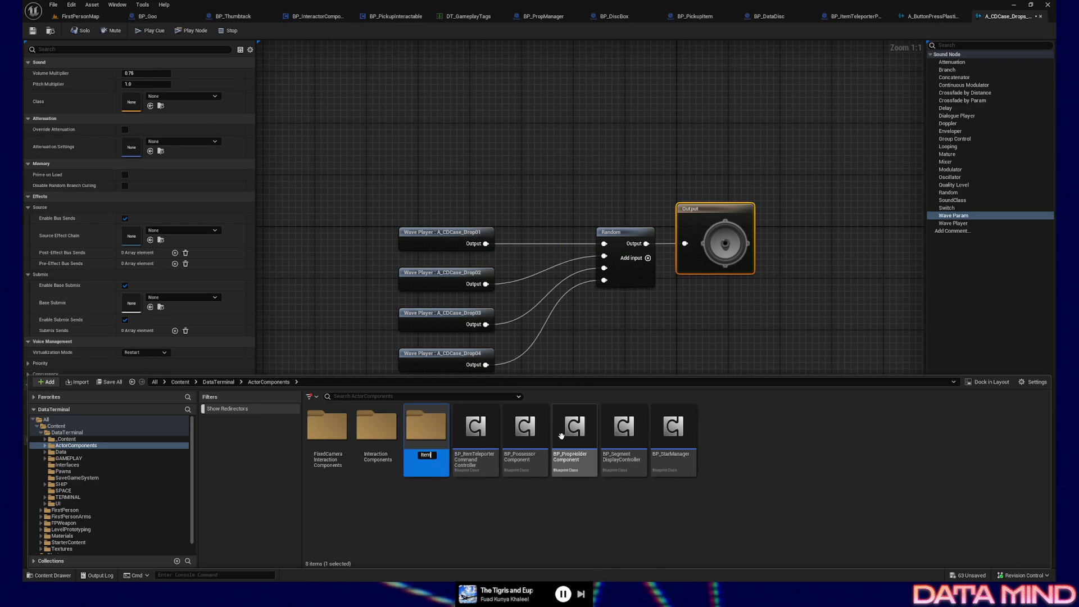
text(leporter)
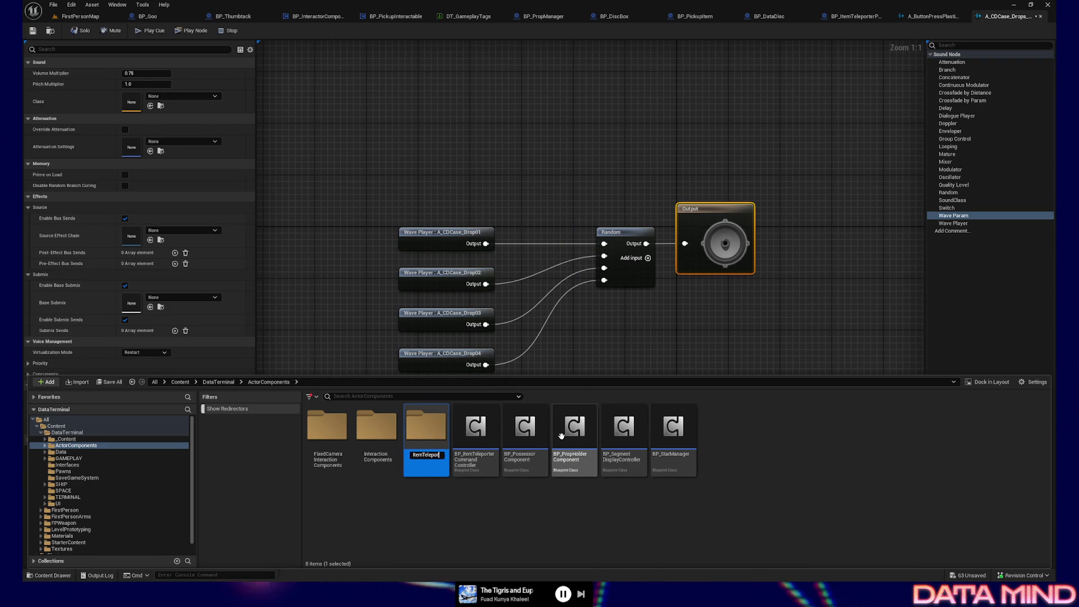
key(Return)
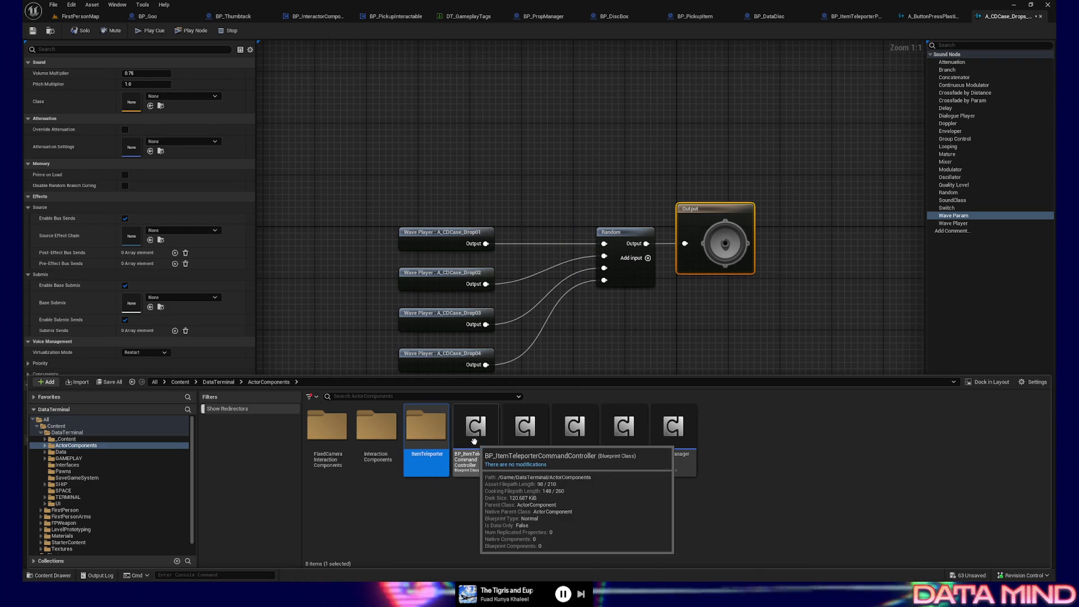
Move BP_ItemTeleporterCommandController and BP_SegmentDisplayController into the ItemTeleporter folder.
click(475, 427)
ctrl+click(624, 427)
drag(623, 427, 437, 436)
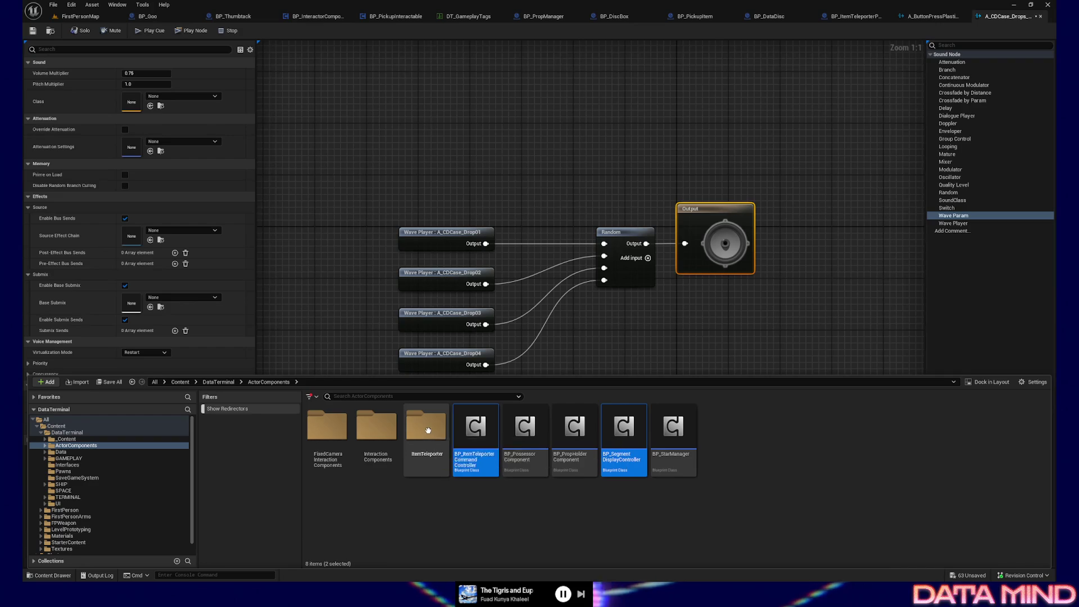
click(450, 443)
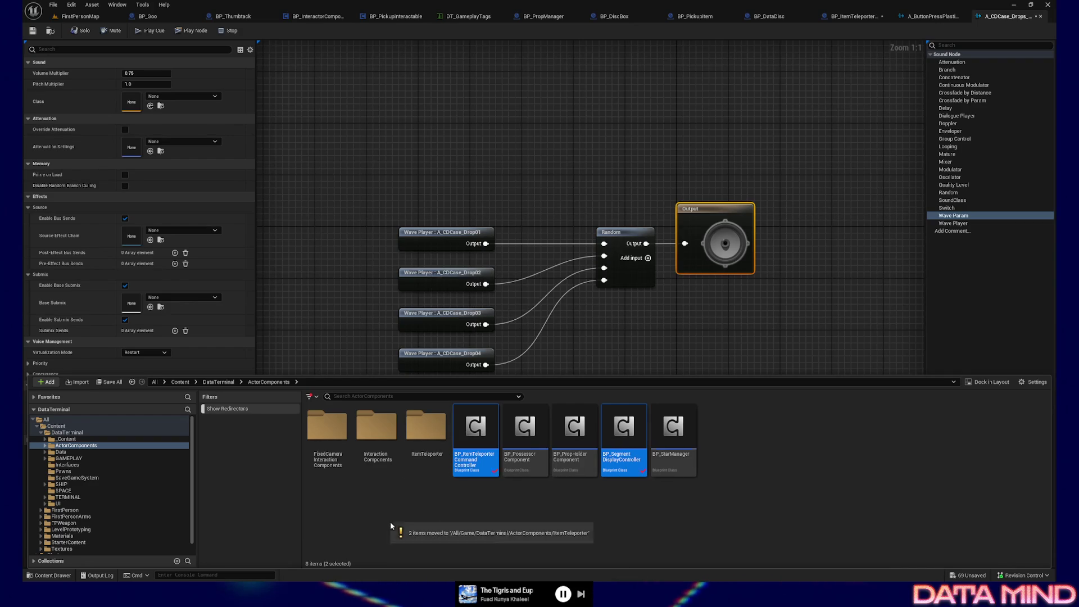
Update references for the two leftover redirectors and delete the unreferenced ones.
right_click(626, 437)
ctrl+click(664, 439)
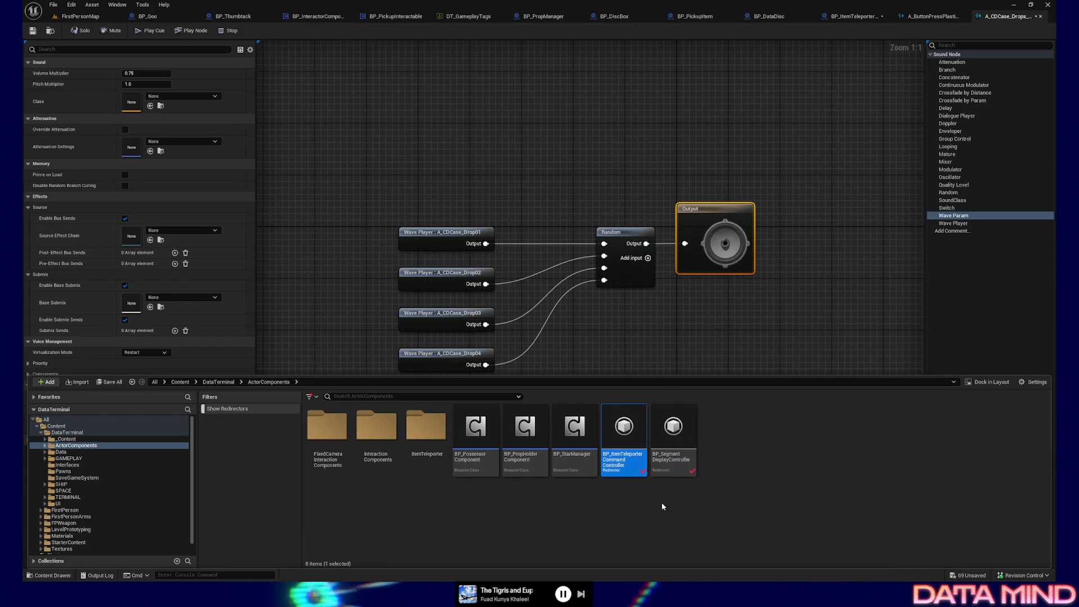
right_click(665, 439)
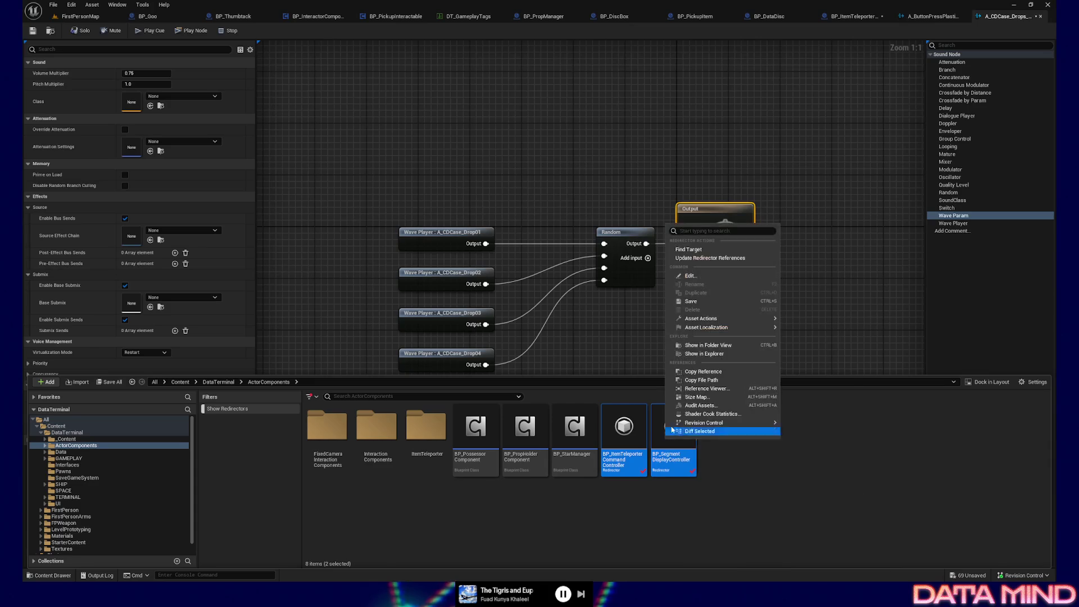
click(699, 258)
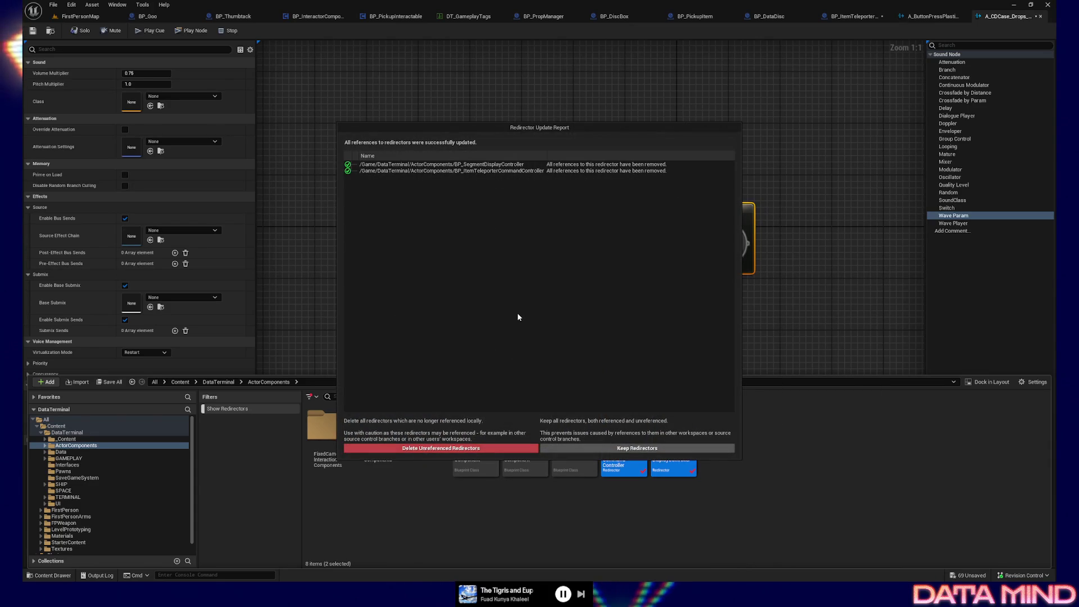
click(431, 448)
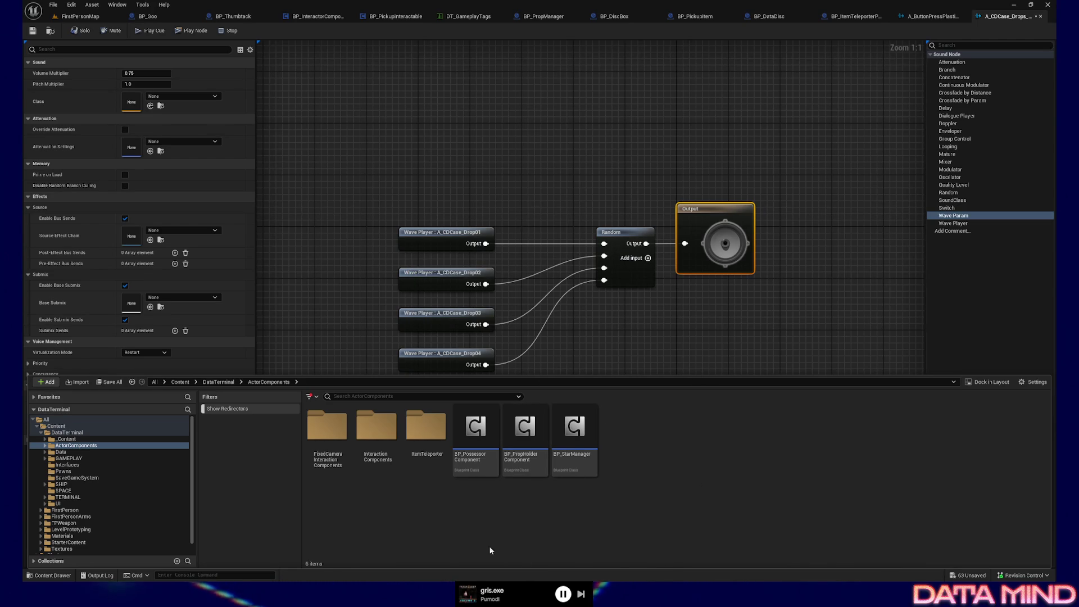
right_click(432, 521)
Create an Actor Component Blueprint named BP_PickupItemSound and open it.
click(478, 282)
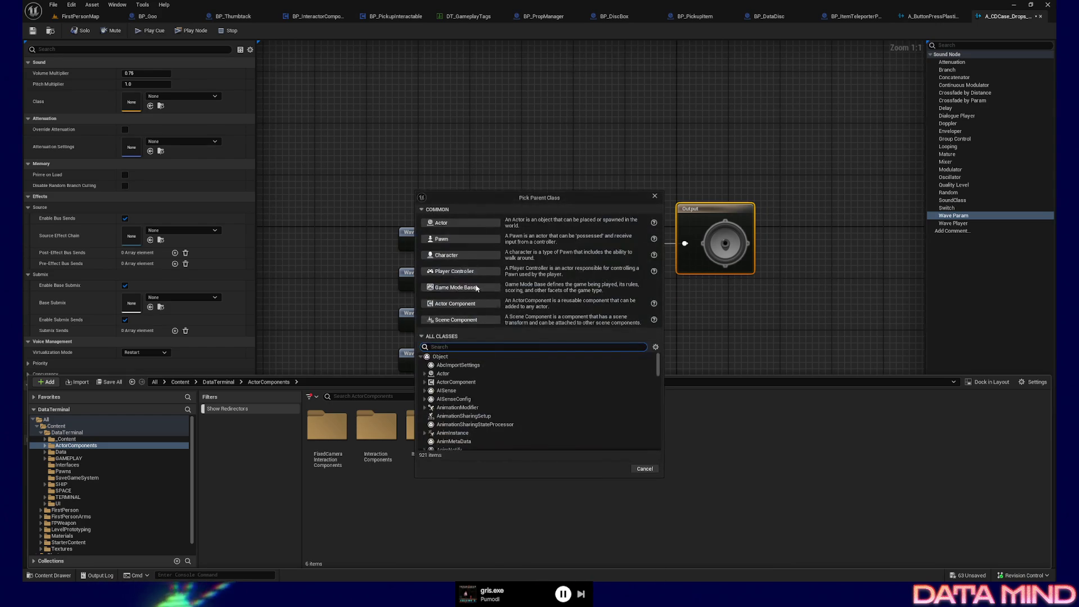
click(475, 303)
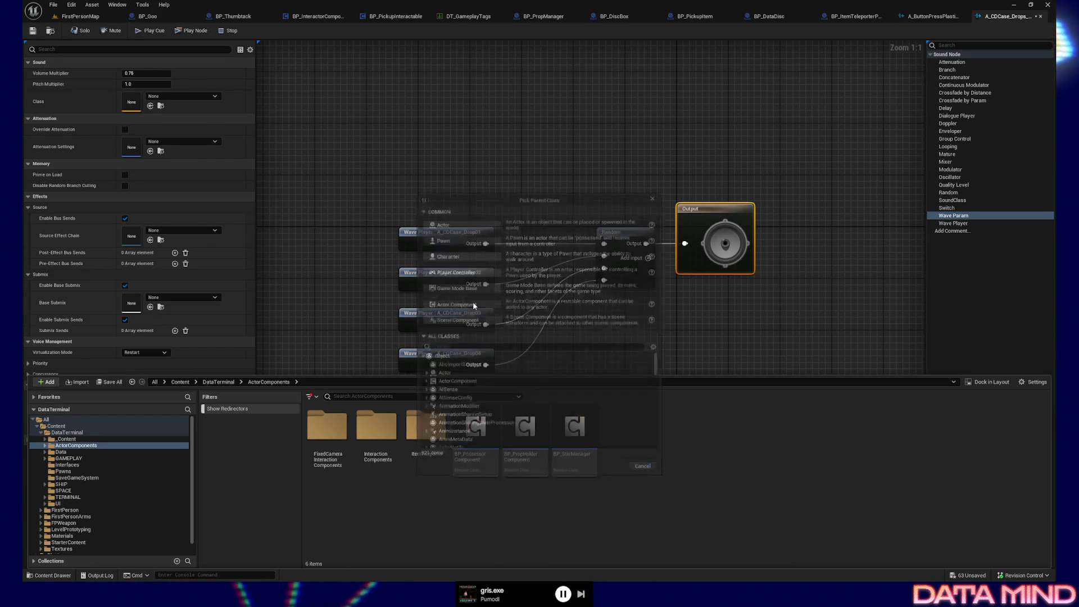
text(BP)
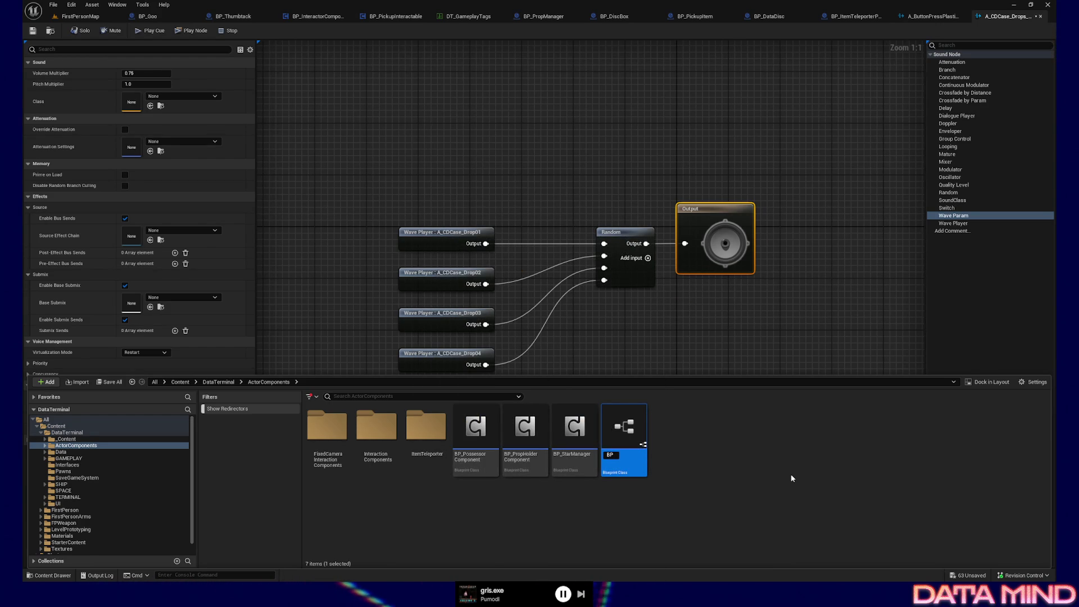
text(_Pr)
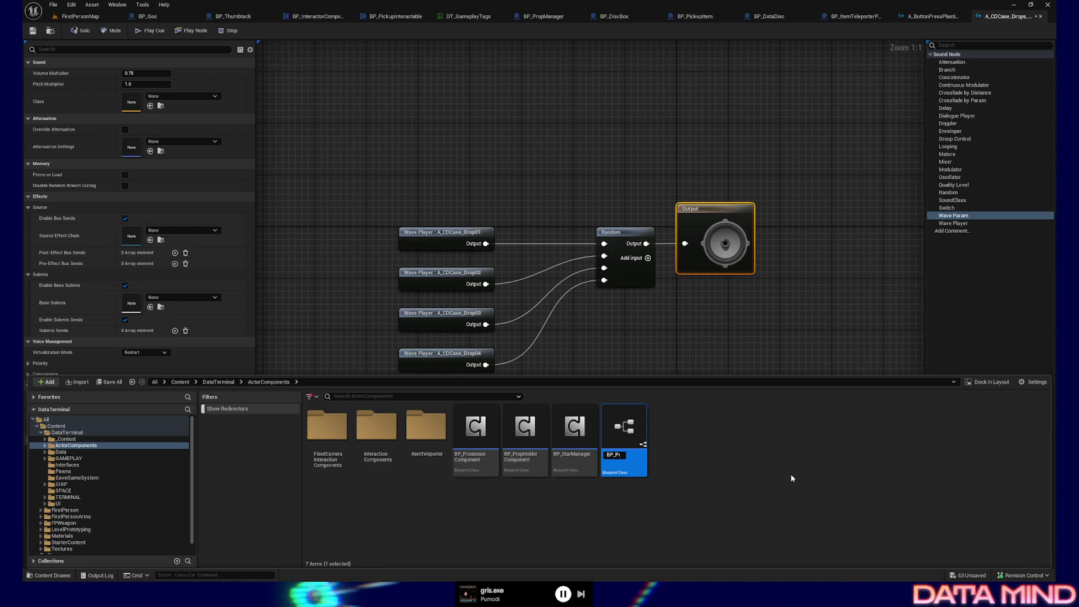
key(BackSpace)
text(ickupItem)
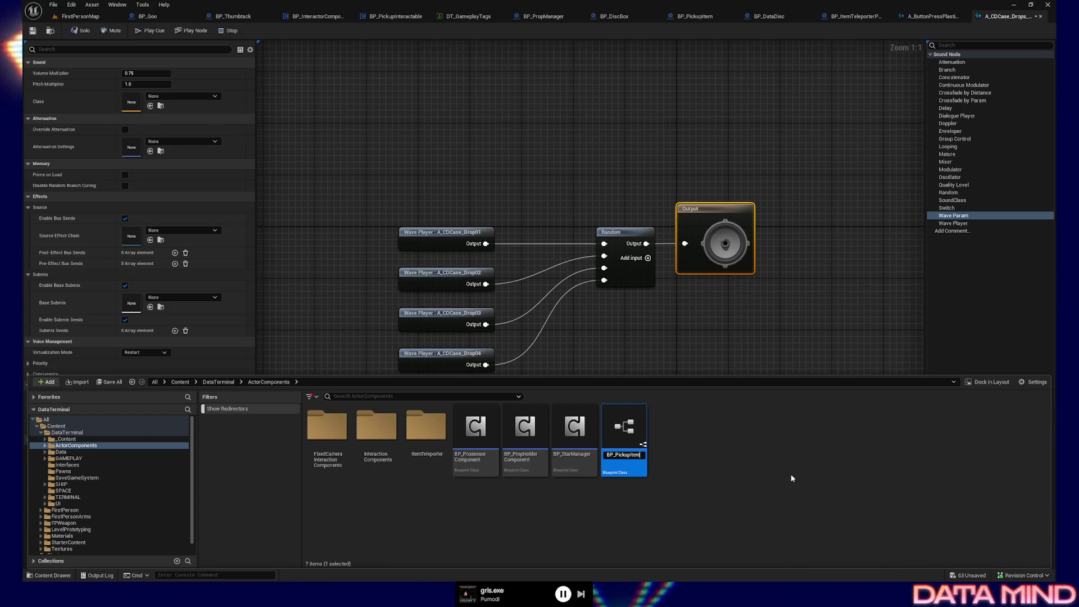
text(S)
key(BackSpace)
text(A)
text(Sound)
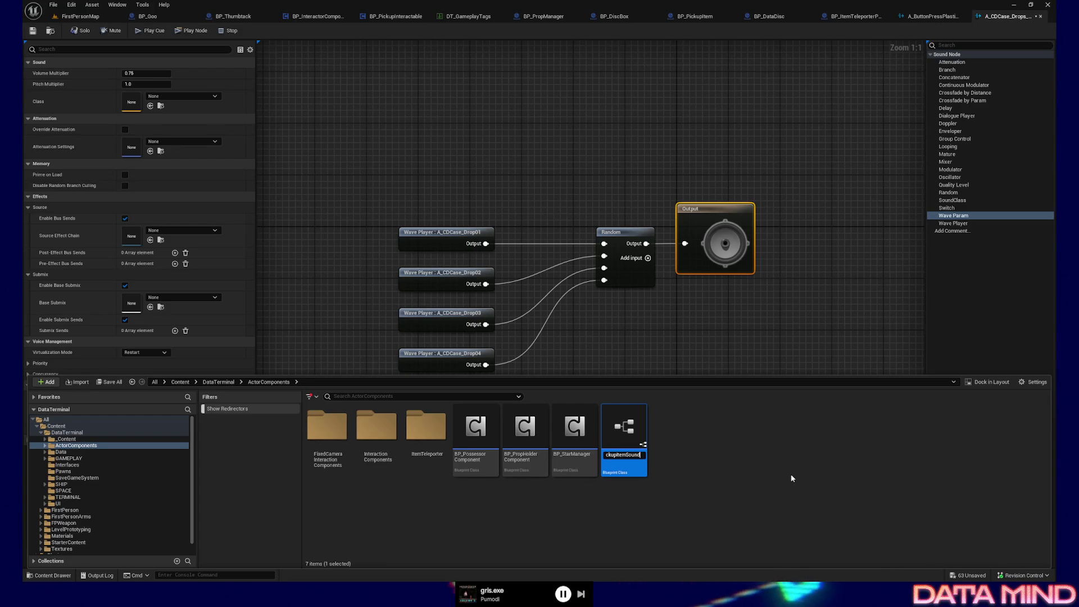
key(Return)
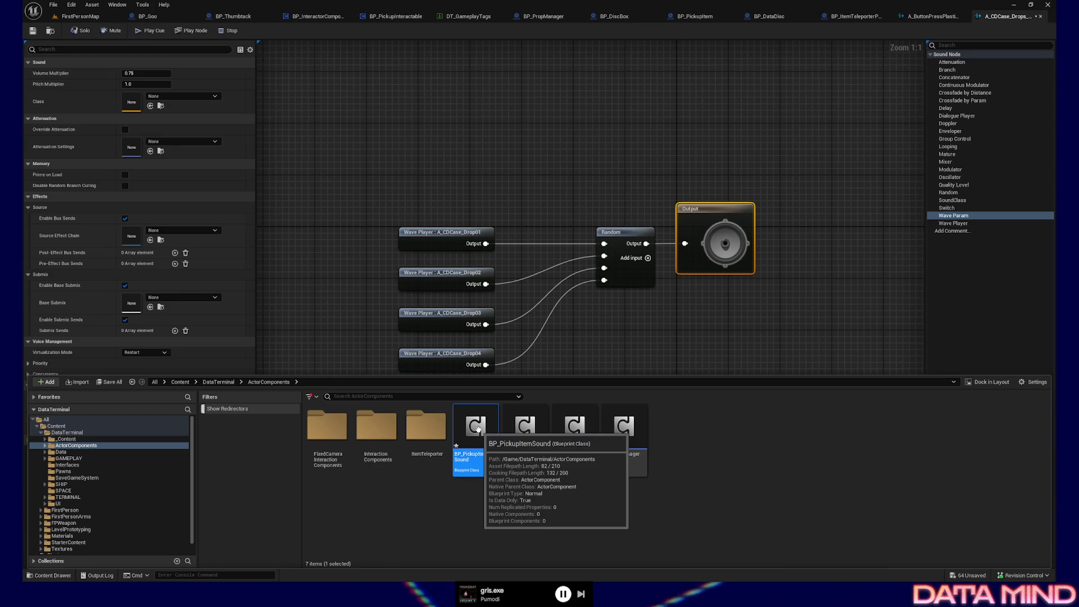
double_click(477, 430)
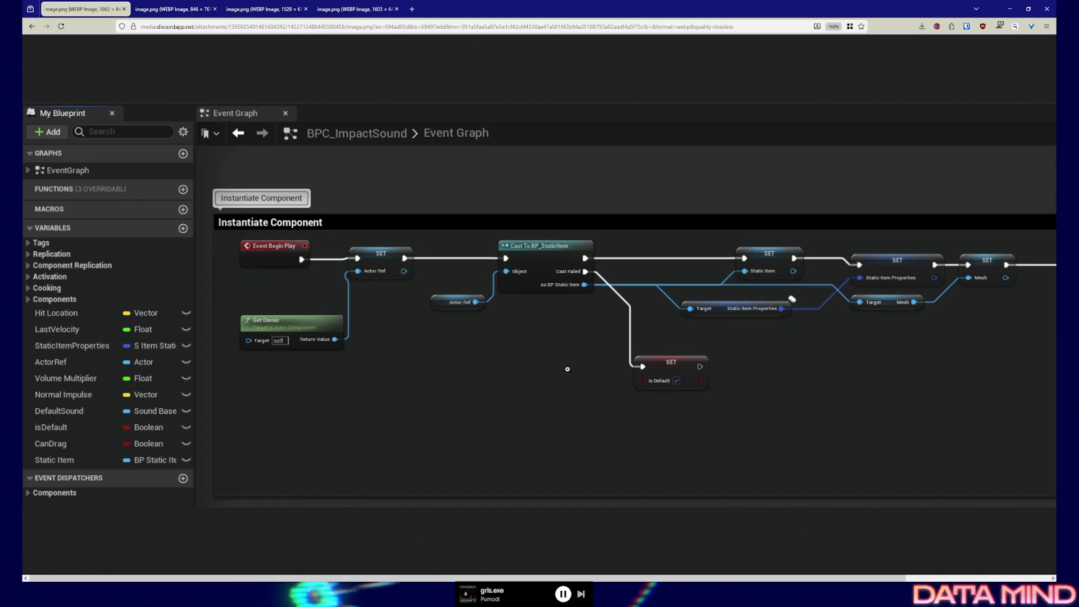
Return from the BPC_ImpactSound reference screenshot to BP_PickupItemSound's Event Graph in Unreal.
key(alt+Tab)
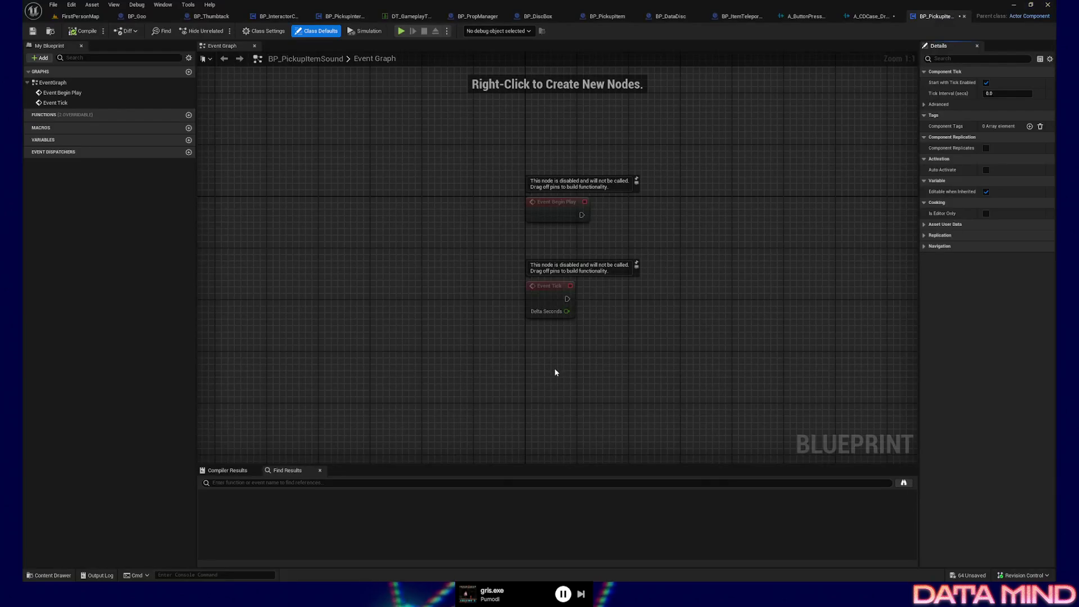
Add a BP Pickup Item Sound component to BP_PickupItem and compile the blueprint.
drag(667, 313, 577, 334)
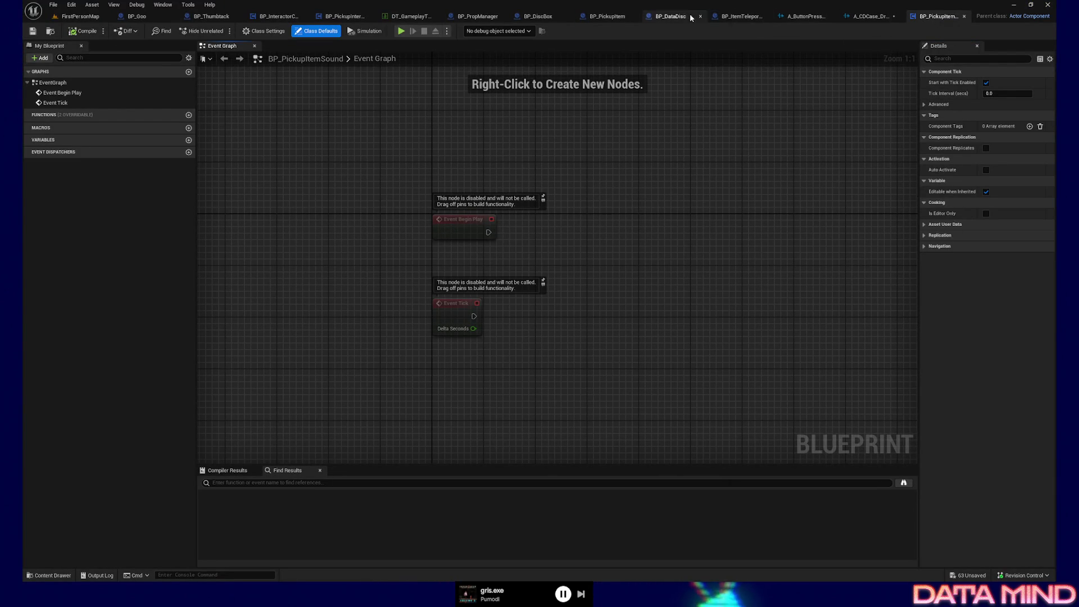
click(611, 18)
click(40, 58)
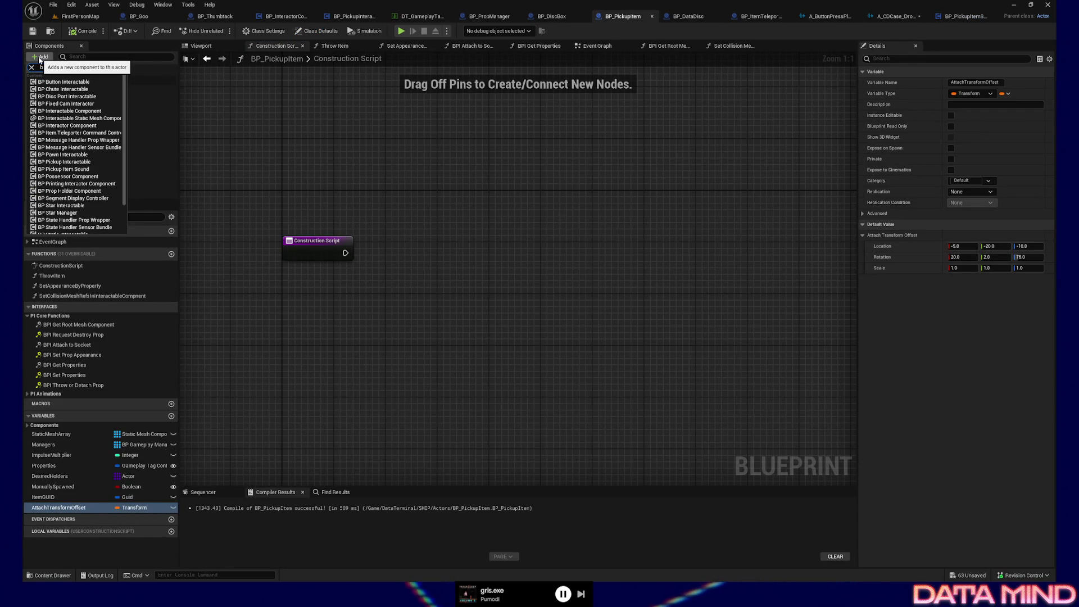
text(p pick)
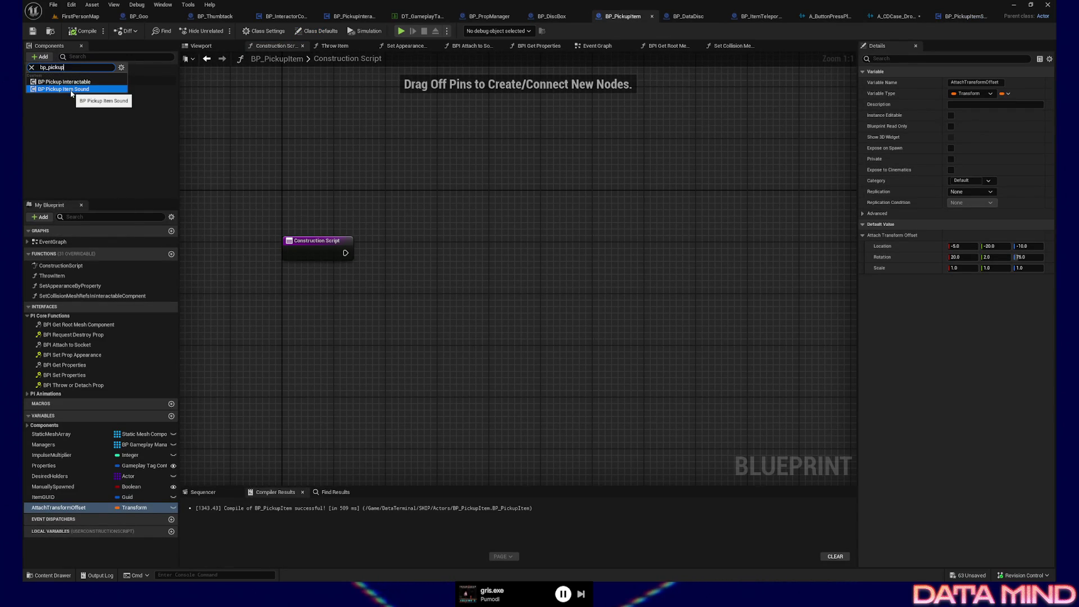
click(81, 90)
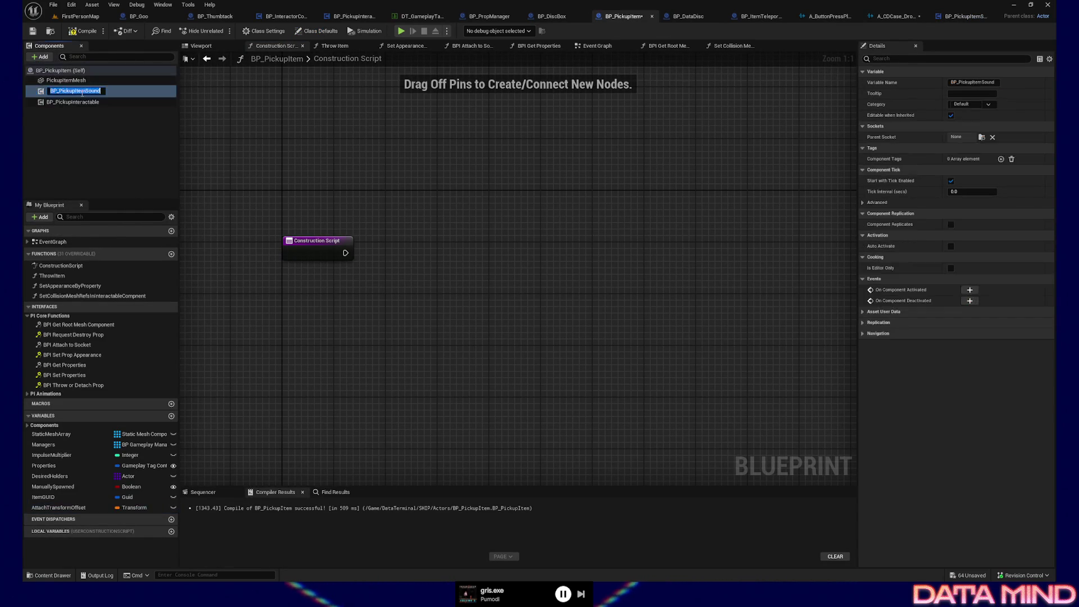
click(73, 32)
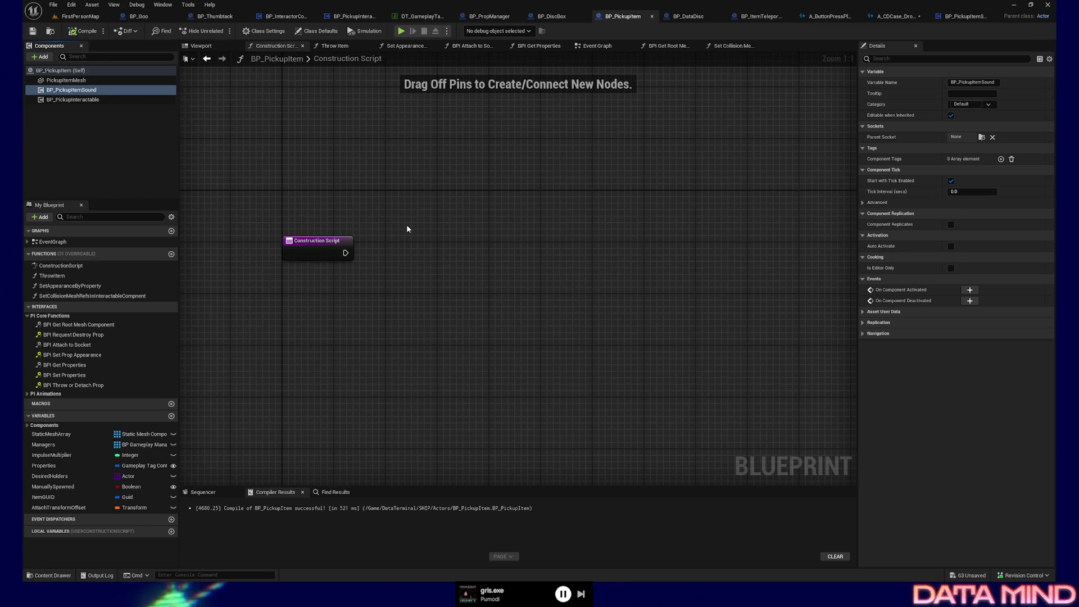
Move between the BP_PickupItemSound and BP_PickupItem blueprint tabs.
drag(407, 227, 465, 243)
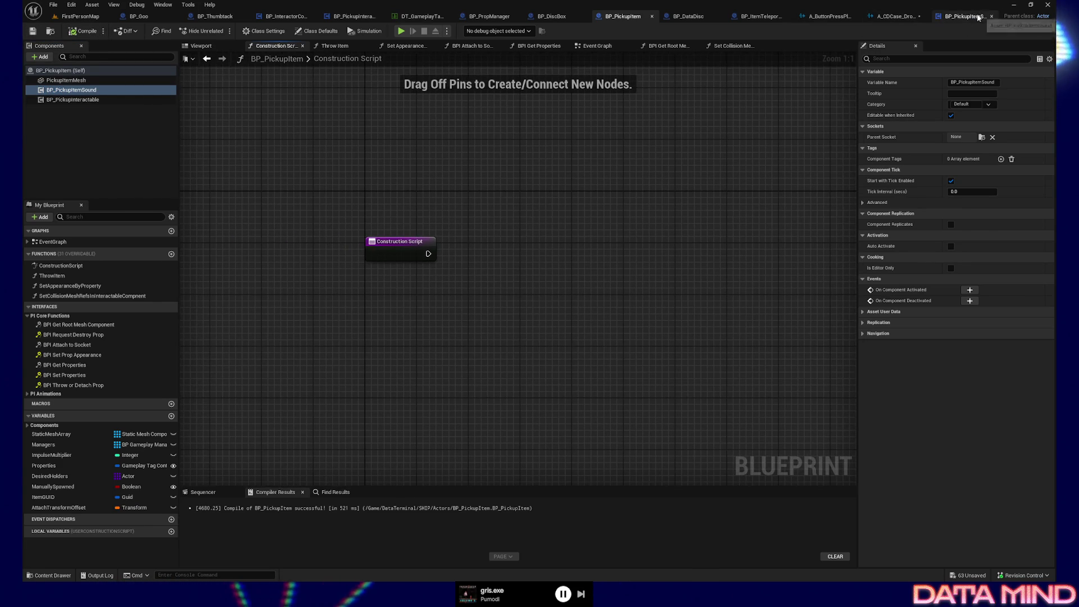
click(978, 17)
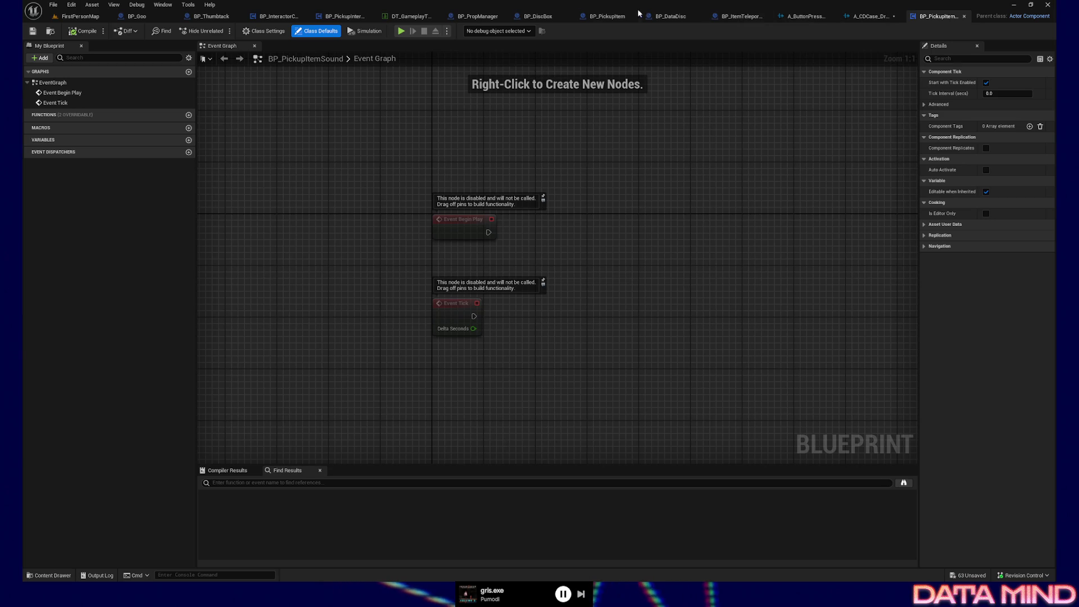
click(617, 16)
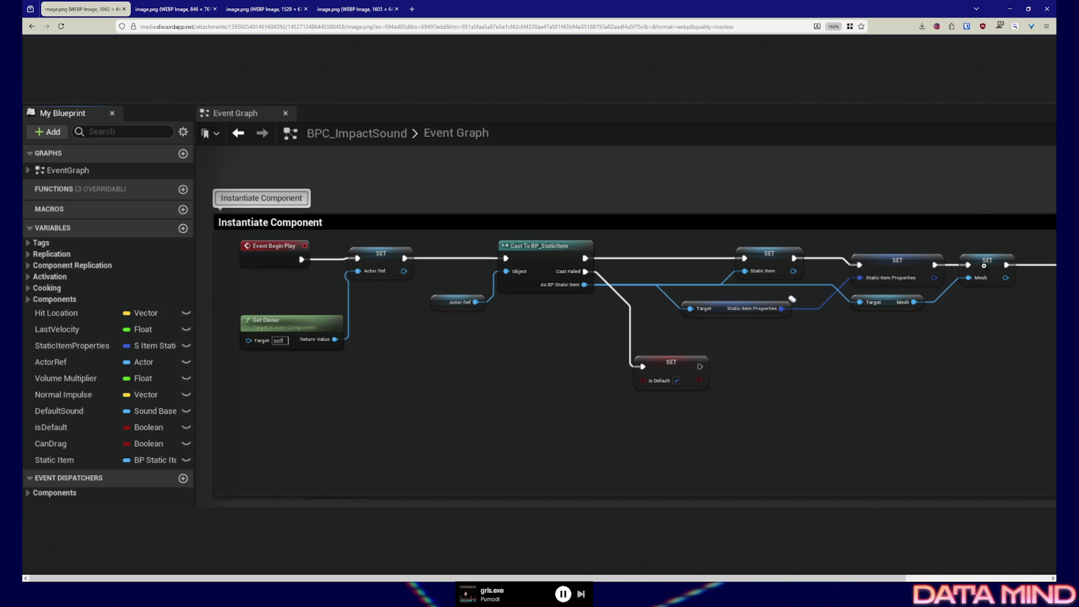
Add two new variables, OwningPickupItem and SoundGeneratingMesh, to BP_PickupItemSound.
click(1014, 9)
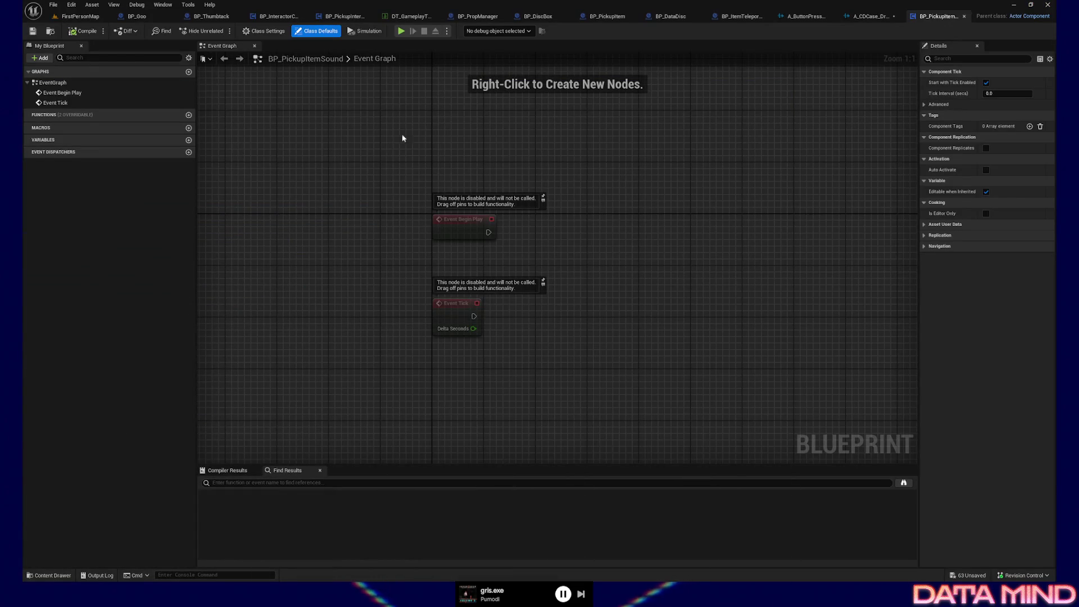
click(189, 141)
text(OwningPickup)
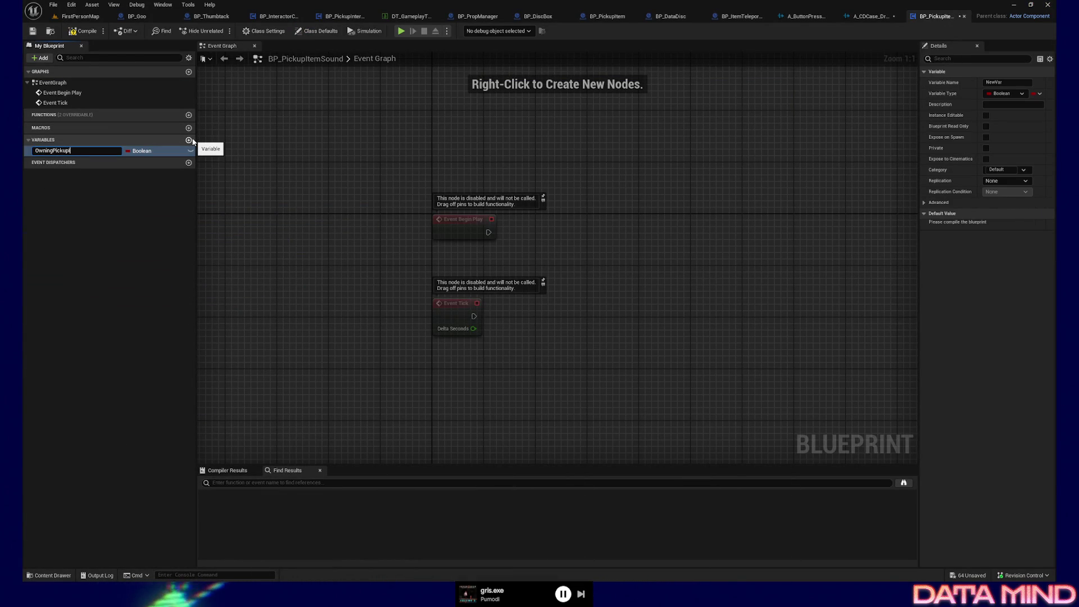
text(tem)
key(Return)
click(191, 141)
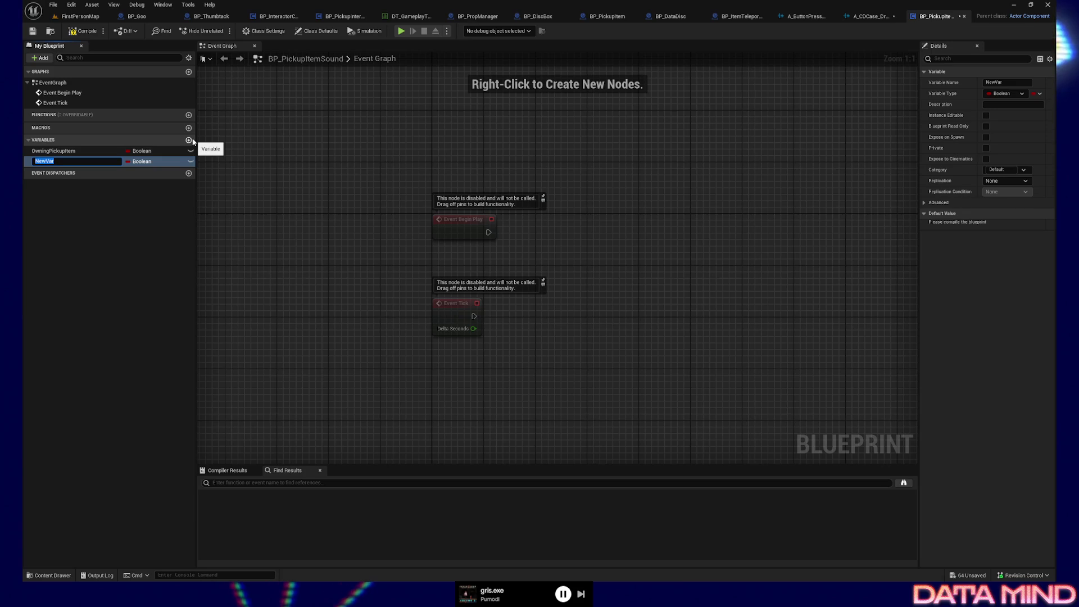
text(SoundGeneratingMesh)
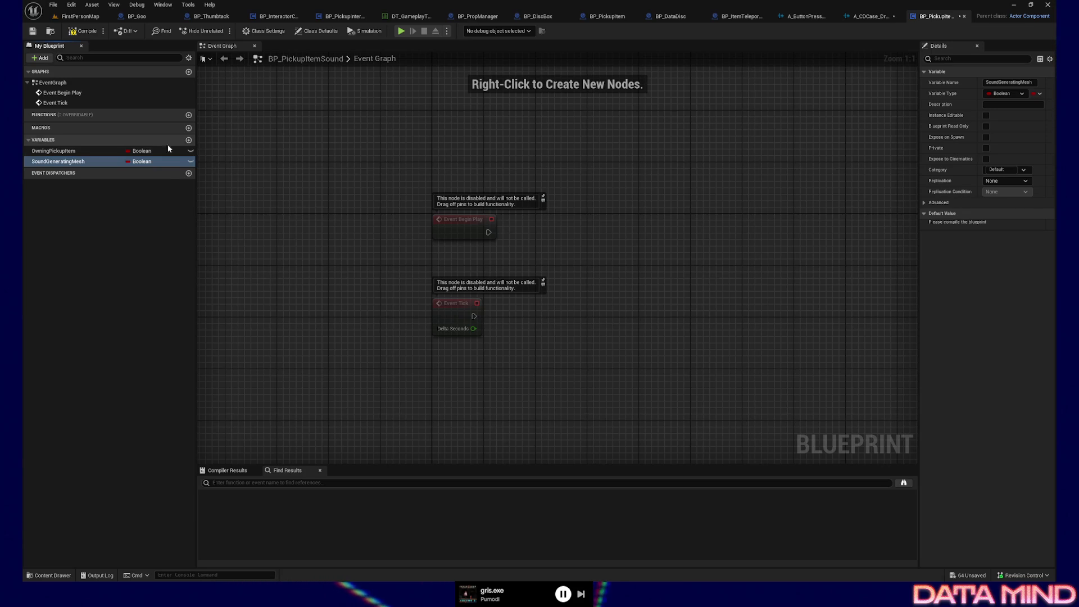
Type them as BP Pickup Item and Static Mesh Component object references, then compile.
click(155, 151)
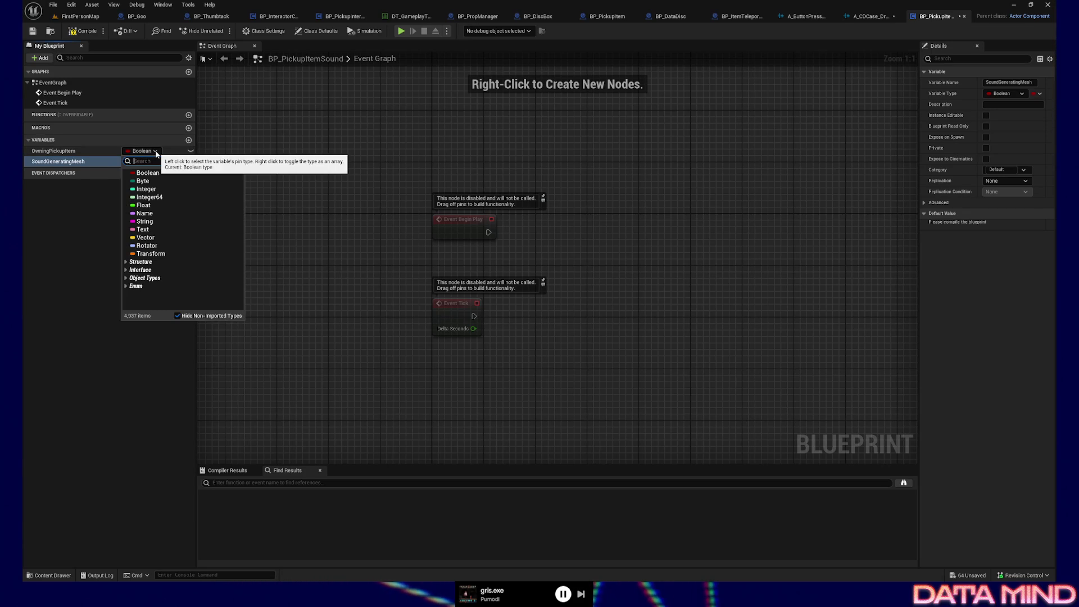
text(bp_pickup)
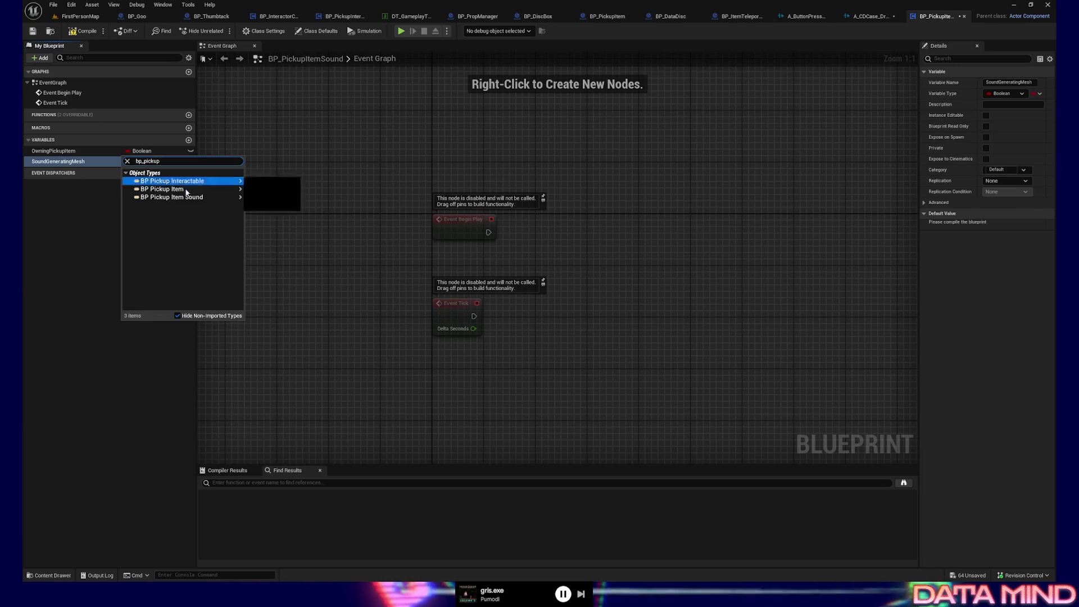
click(255, 190)
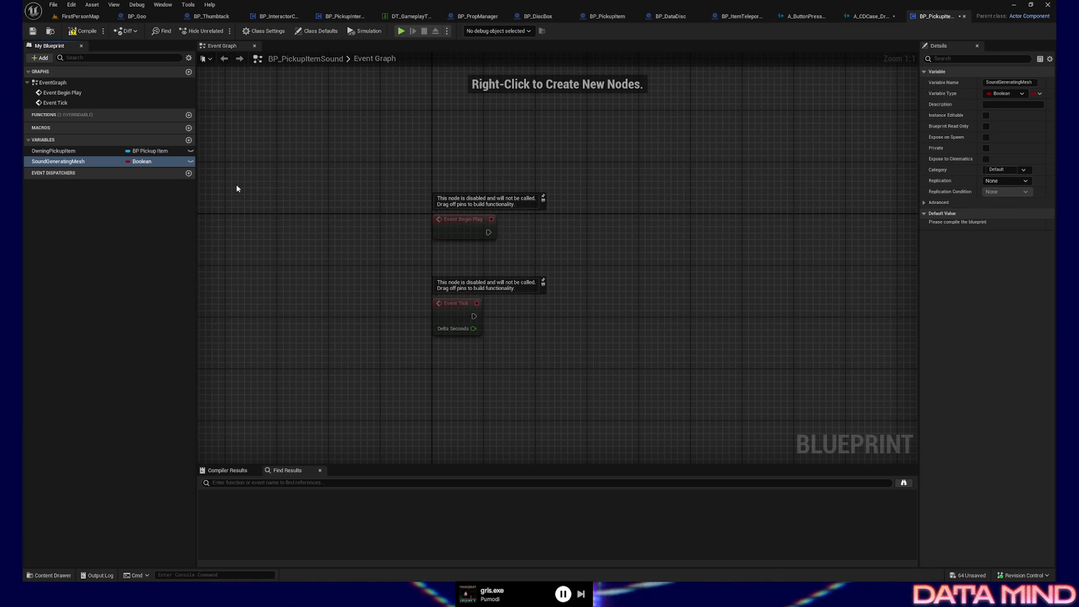
click(152, 163)
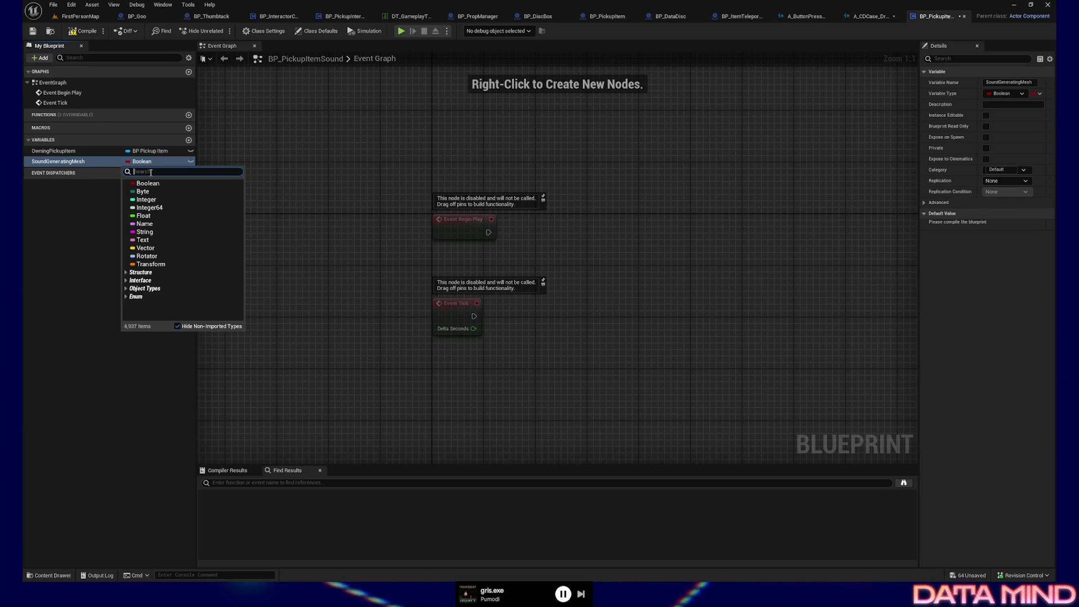
text(static mes)
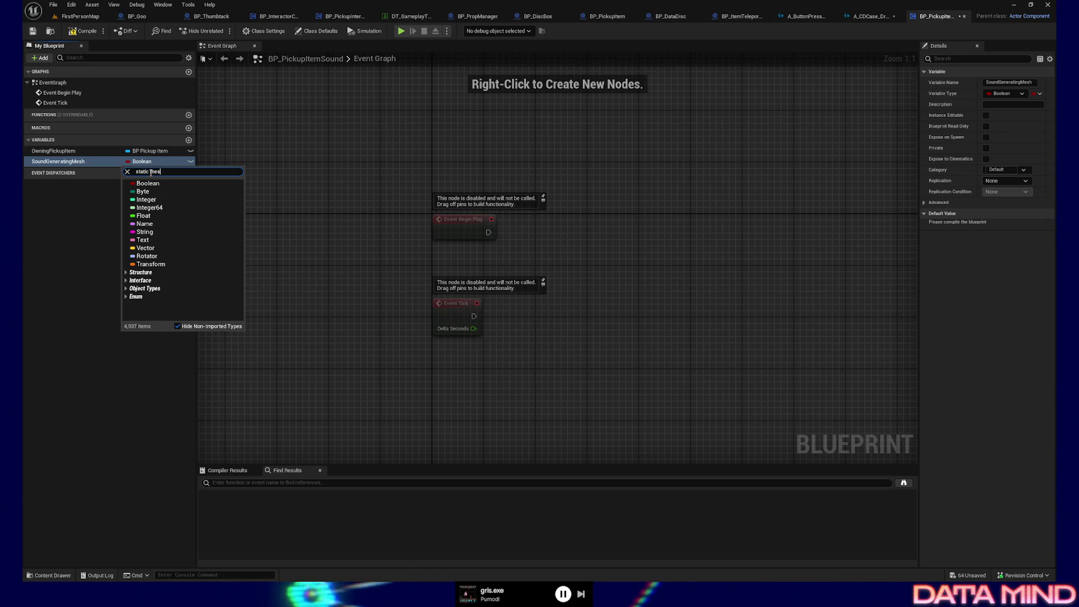
text(h component)
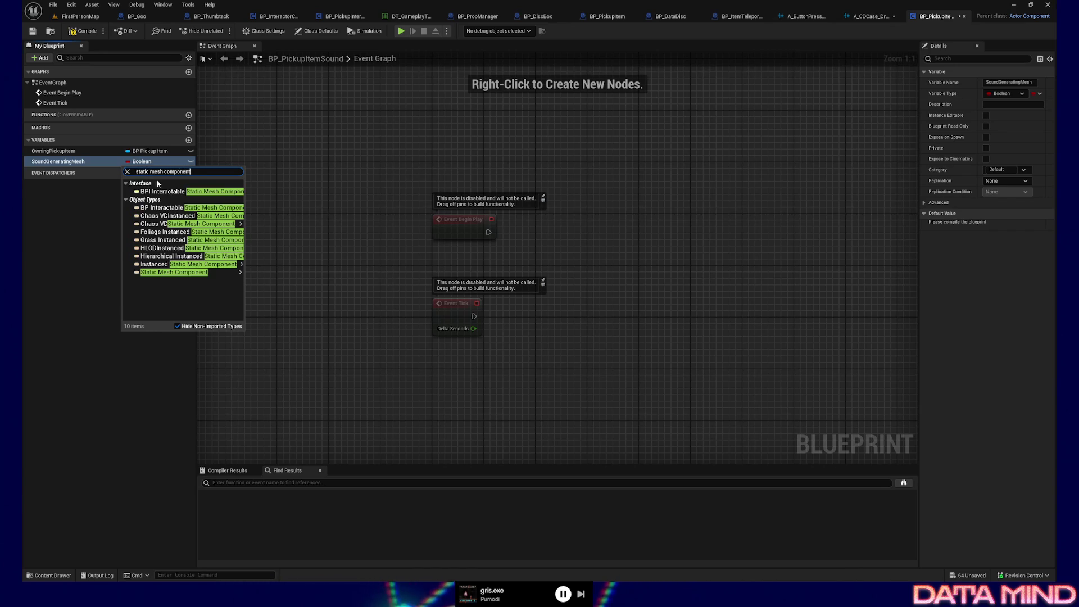
mouse_move(183, 274)
click(276, 274)
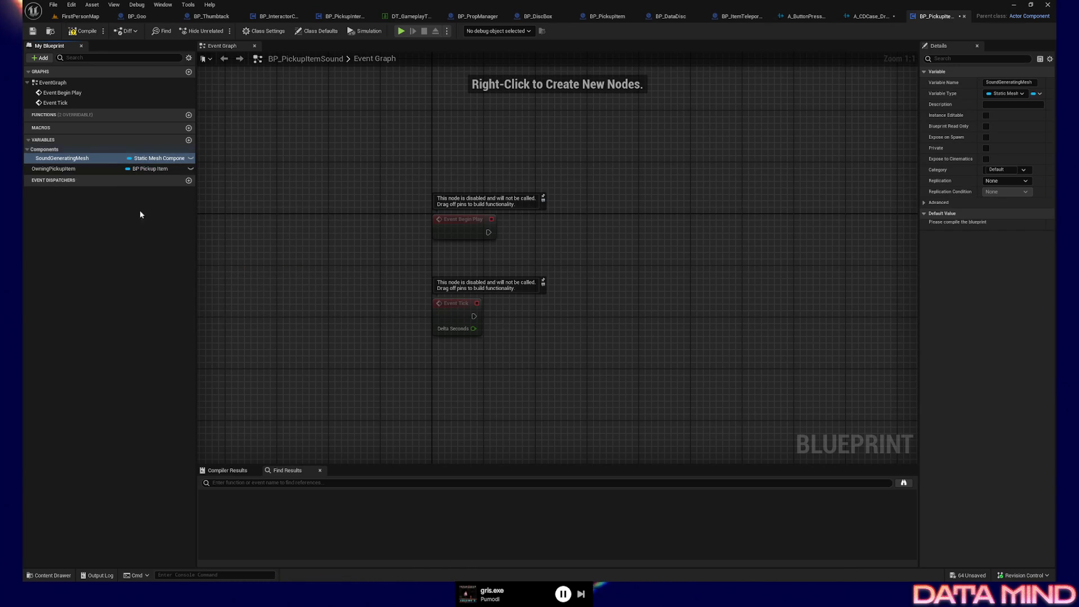
click(83, 30)
click(32, 30)
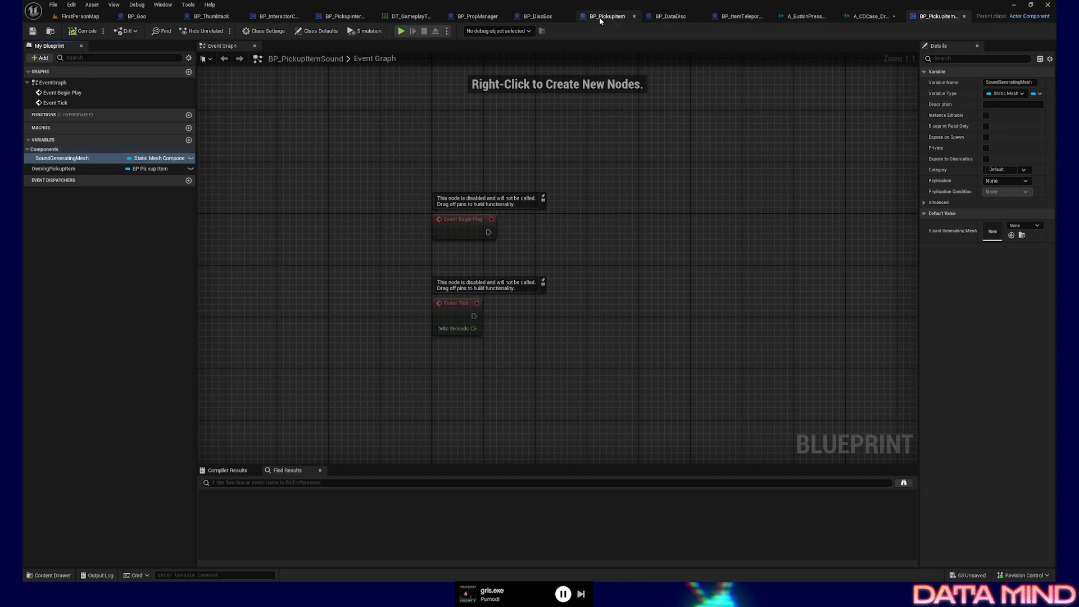
In BP_PickupItem's Construction Script, add the sound component reference and a Set Owning Pickup Item node.
click(599, 17)
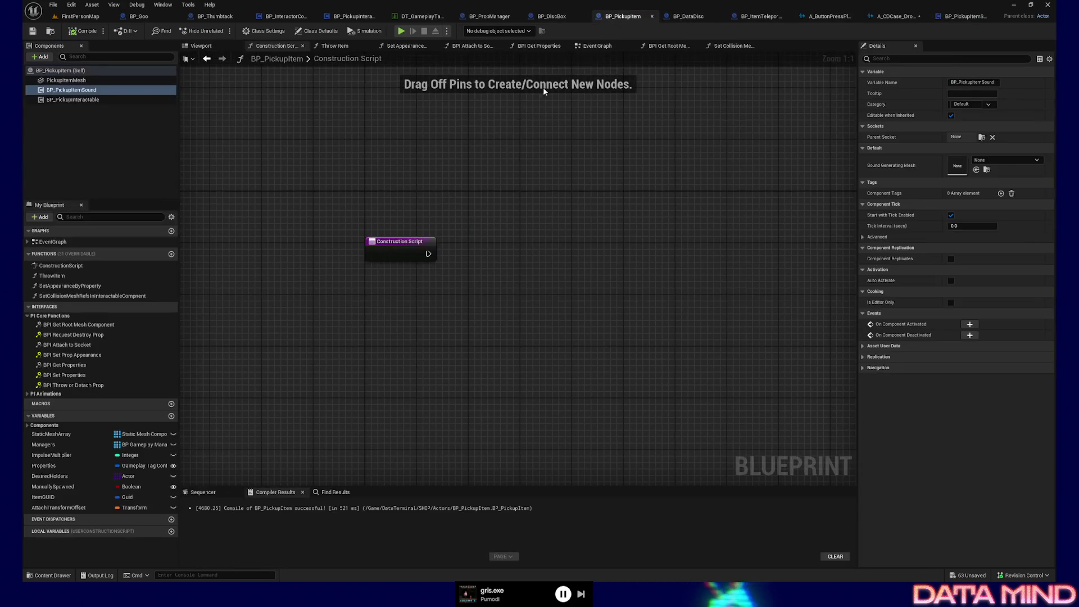
click(84, 100)
mouse_move(379, 277)
mouse_down()
mouse_move(383, 260)
mouse_move(468, 227)
mouse_up()
text(set owning)
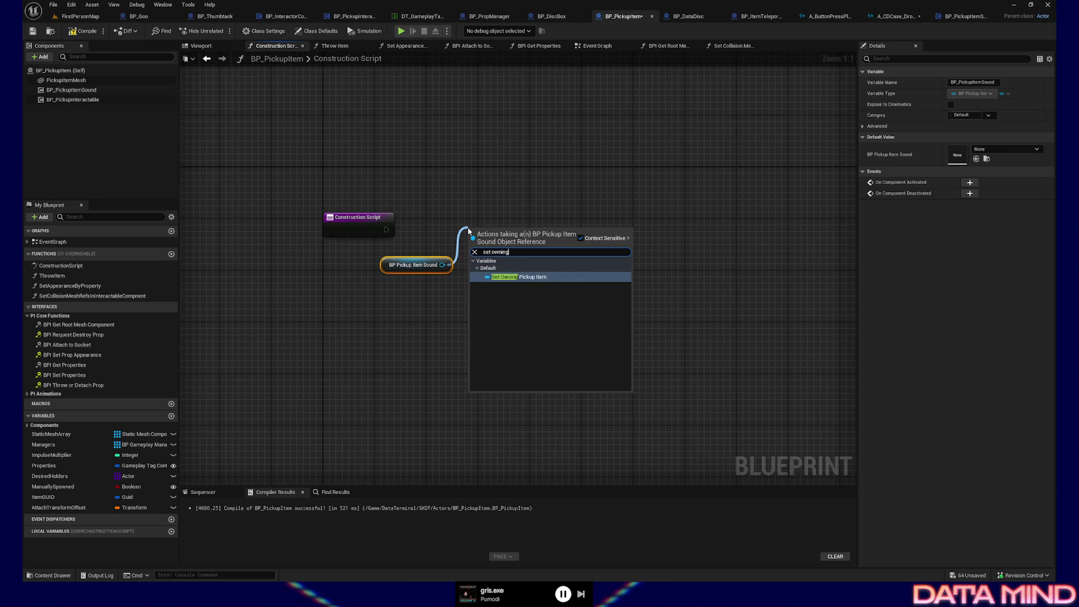
click(531, 281)
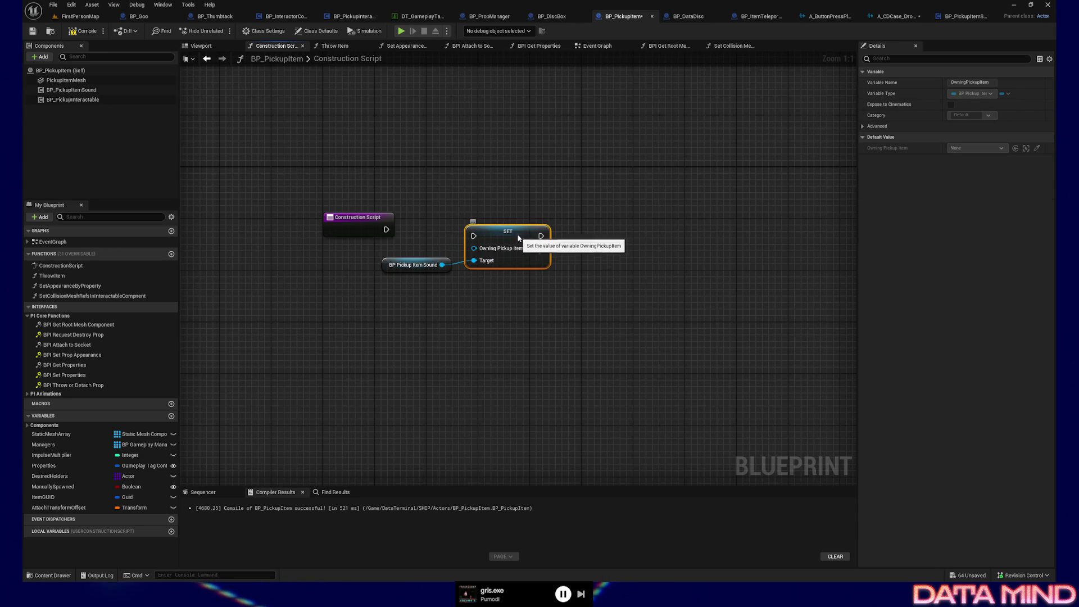
Feed Self into Owning Pickup Item and run the SET from Construction Script.
right_click(401, 314)
text(self)
click(441, 401)
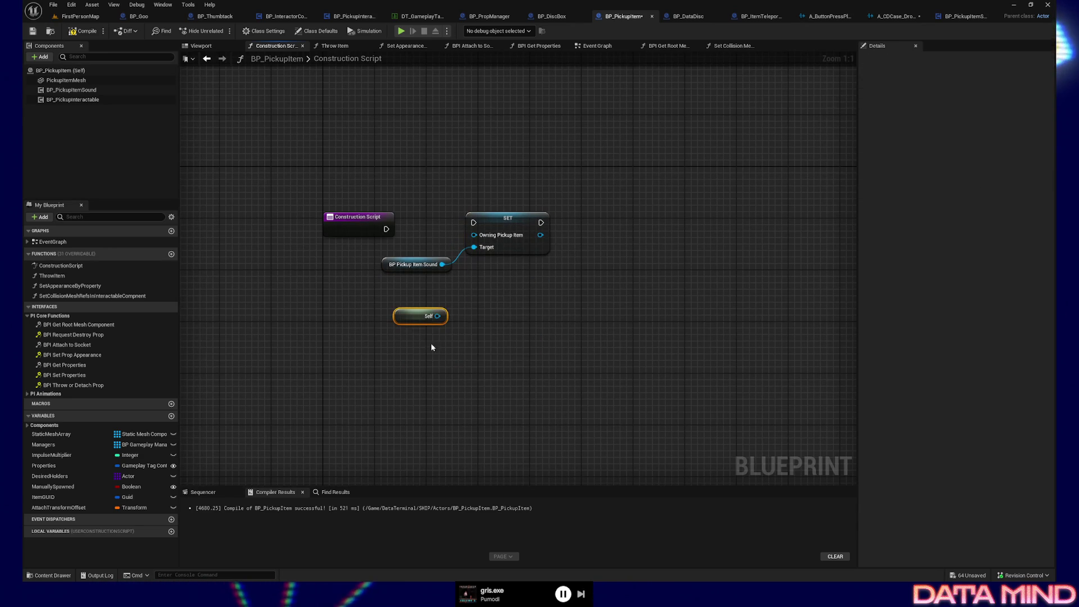
drag(437, 316, 477, 237)
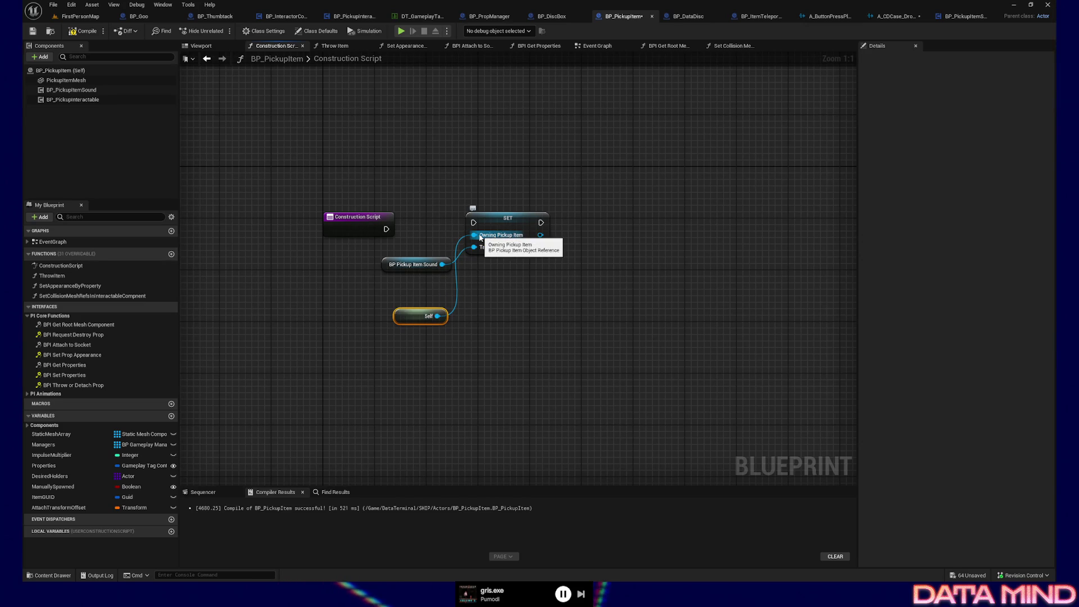
drag(386, 229, 514, 230)
Rearrange the Self, sound component and SET nodes into a tidier layout.
drag(420, 314, 420, 240)
mouse_move(321, 209)
mouse_down()
mouse_move(567, 295)
mouse_move(550, 284)
mouse_up()
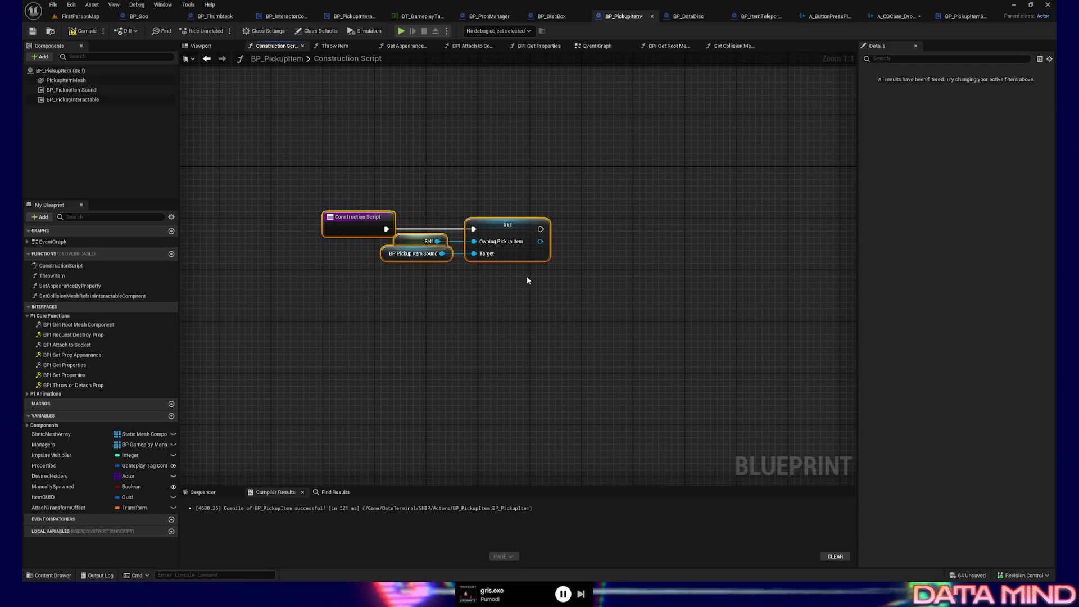
mouse_move(500, 253)
mouse_down()
mouse_move(514, 252)
mouse_move(453, 265)
mouse_move(453, 284)
mouse_move(658, 309)
mouse_move(640, 303)
mouse_move(631, 249)
mouse_up()
click(453, 253)
Search for a 'set static mesh' action, cancel it, and compile the blueprint.
text(set)
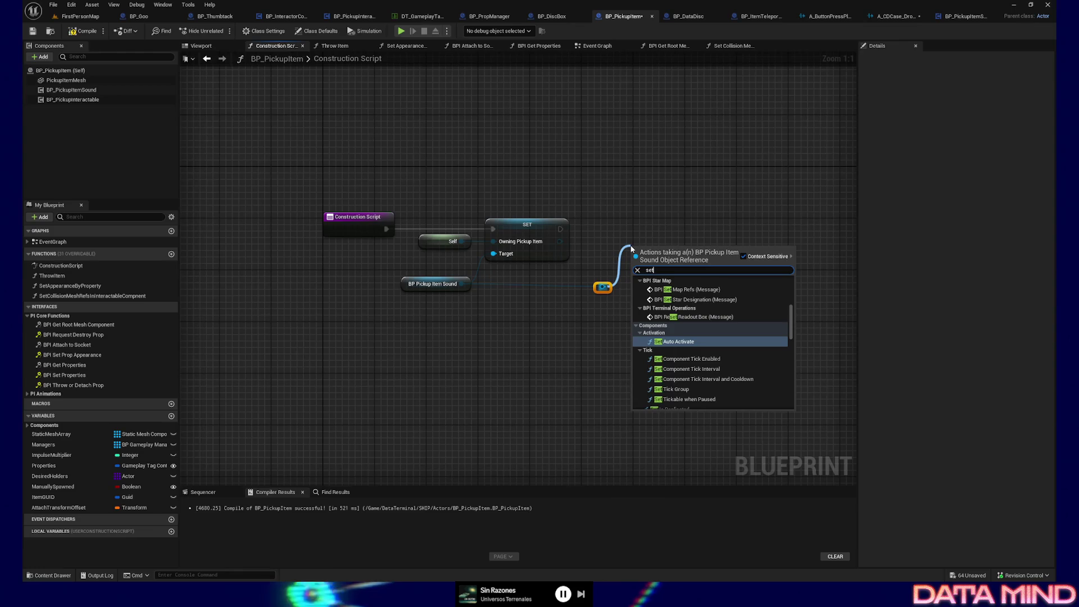
text( static mes)
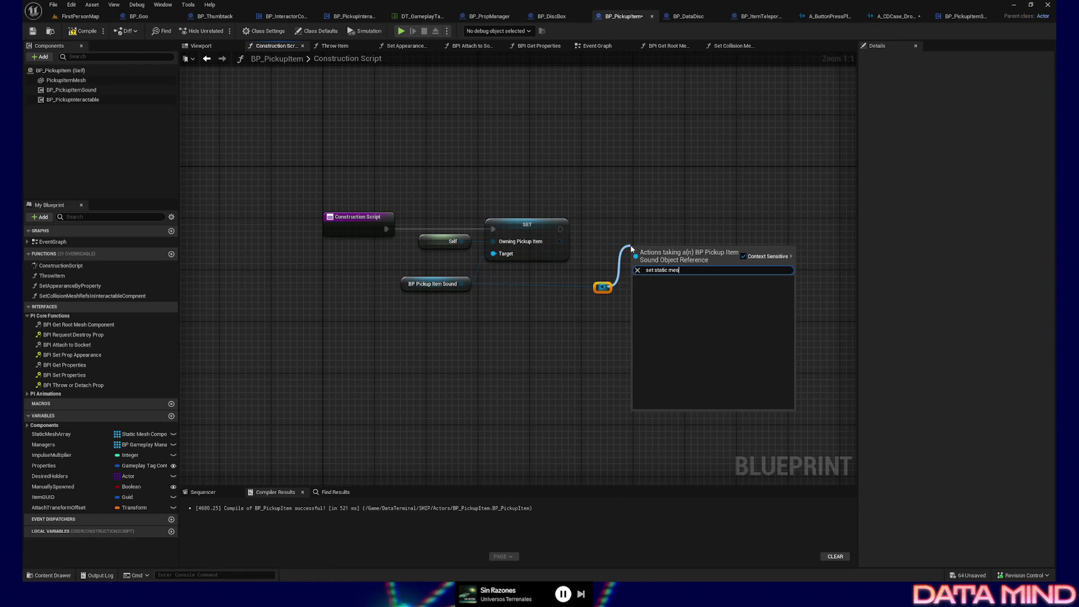
key(ctrl+a)
key(BackSpace)
click(479, 347)
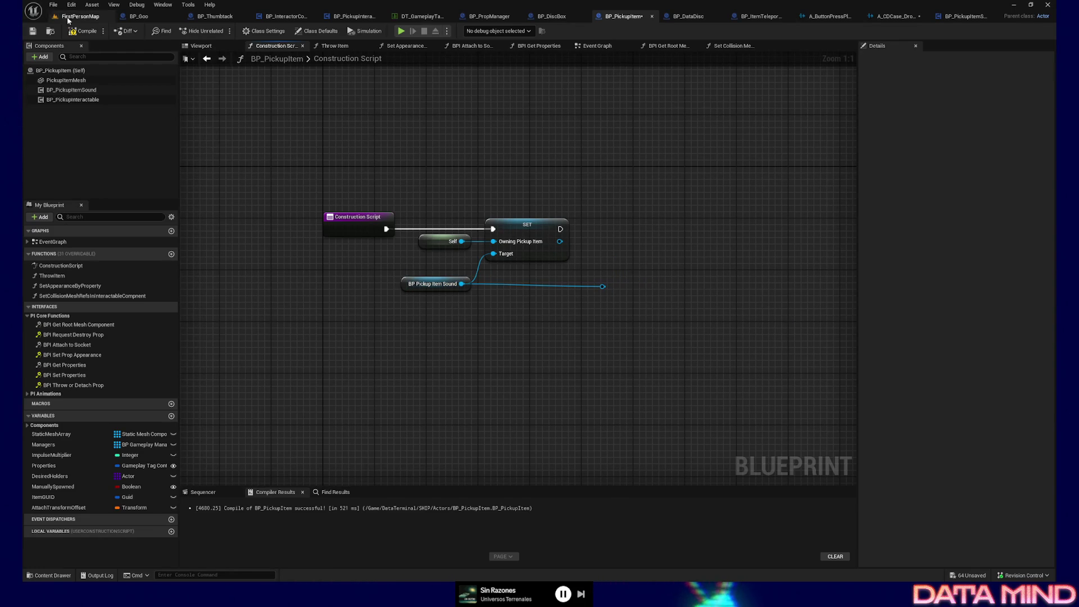
click(90, 34)
Search 'set static' from the sound component, cancel, and go to BP_PickupItemSound.
drag(603, 285, 630, 248)
text(set static)
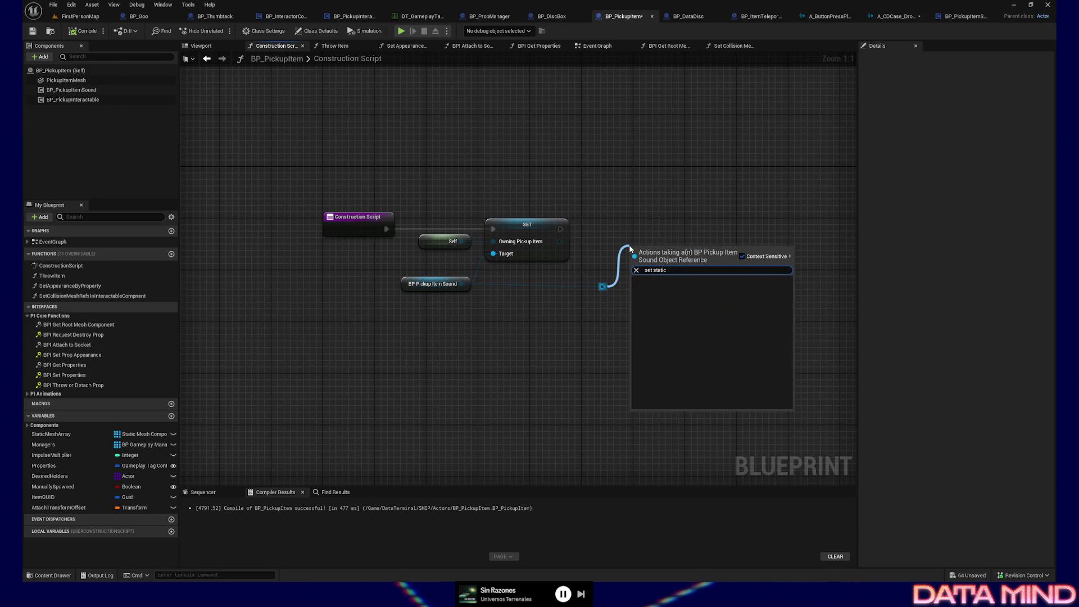
key(ctrl+a)
key(BackSpace)
key(Escape)
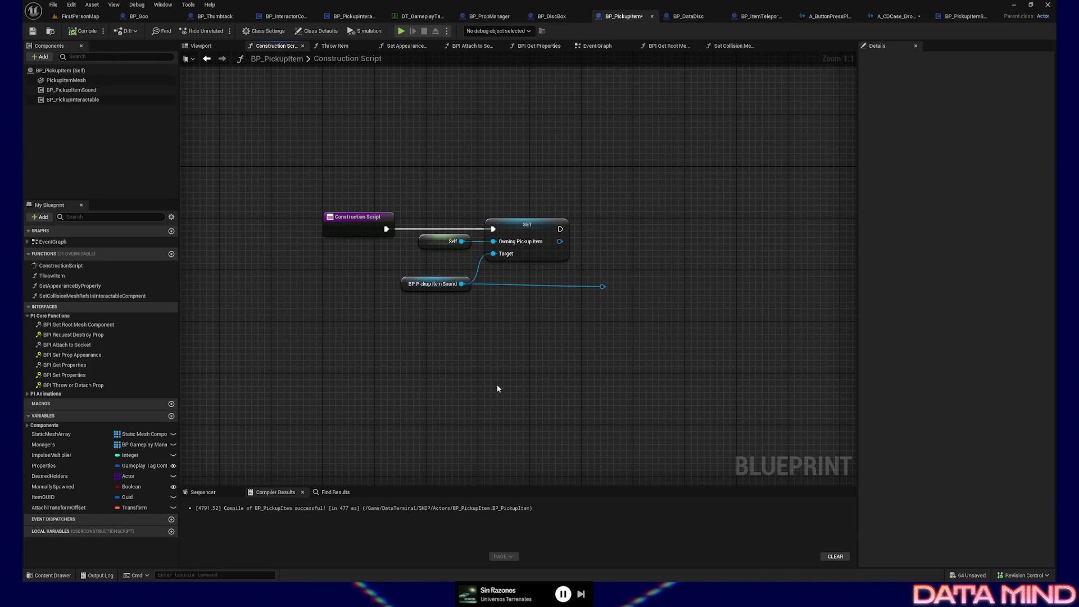
click(966, 17)
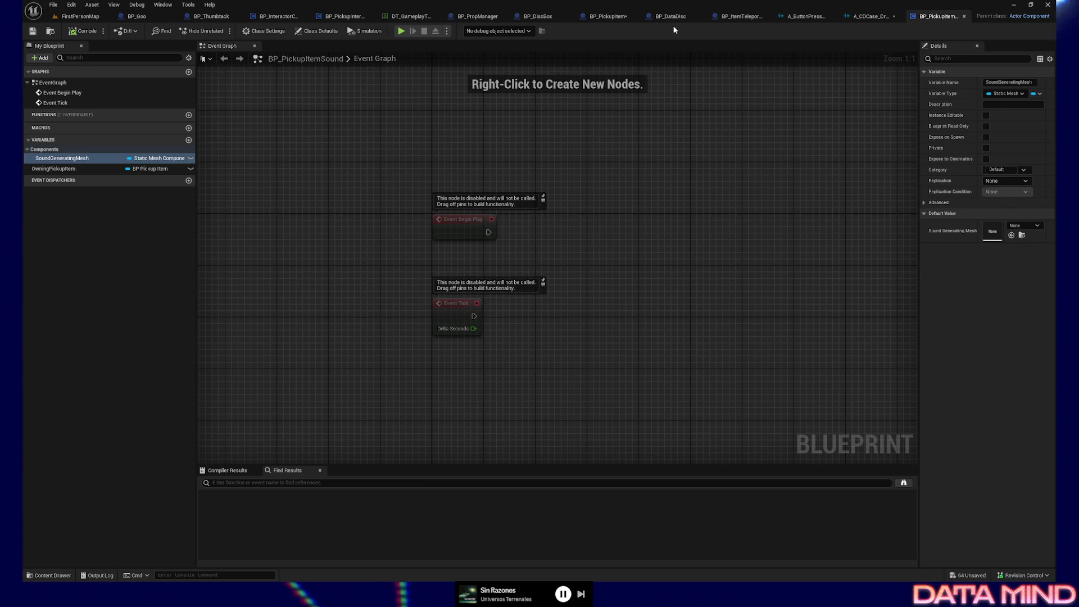
Add a SET Sound Generating Mesh on the sound component, chained after the first SET.
click(617, 17)
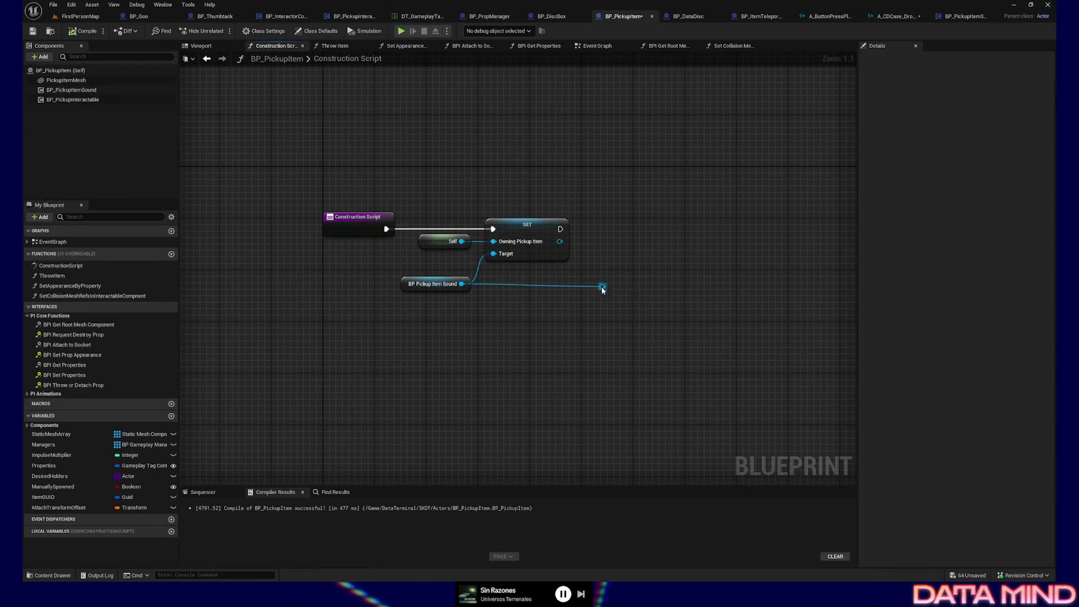
drag(601, 287, 645, 250)
text(set sound)
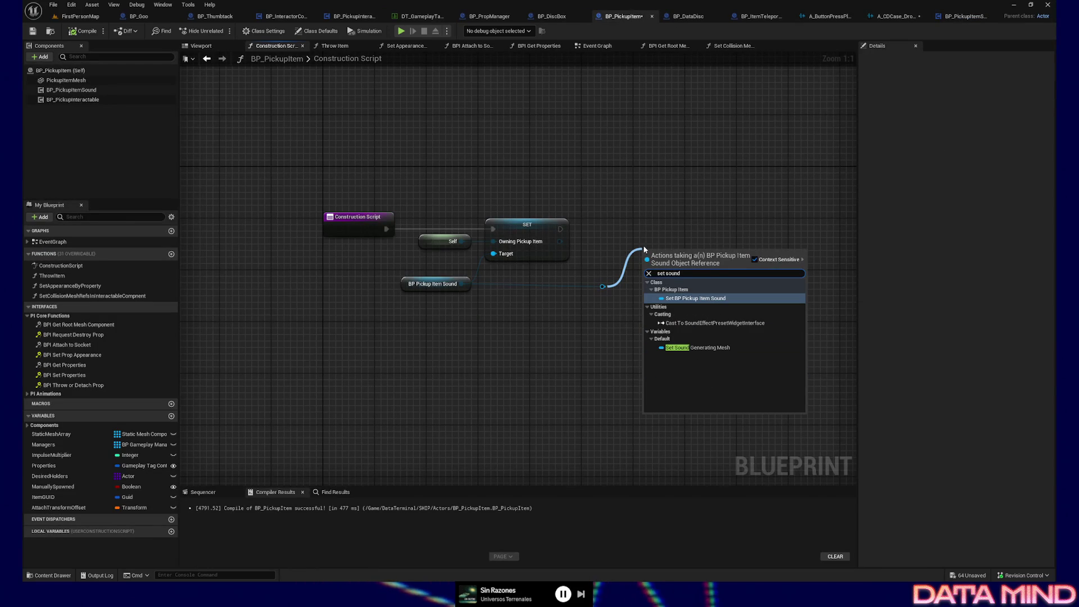
click(702, 347)
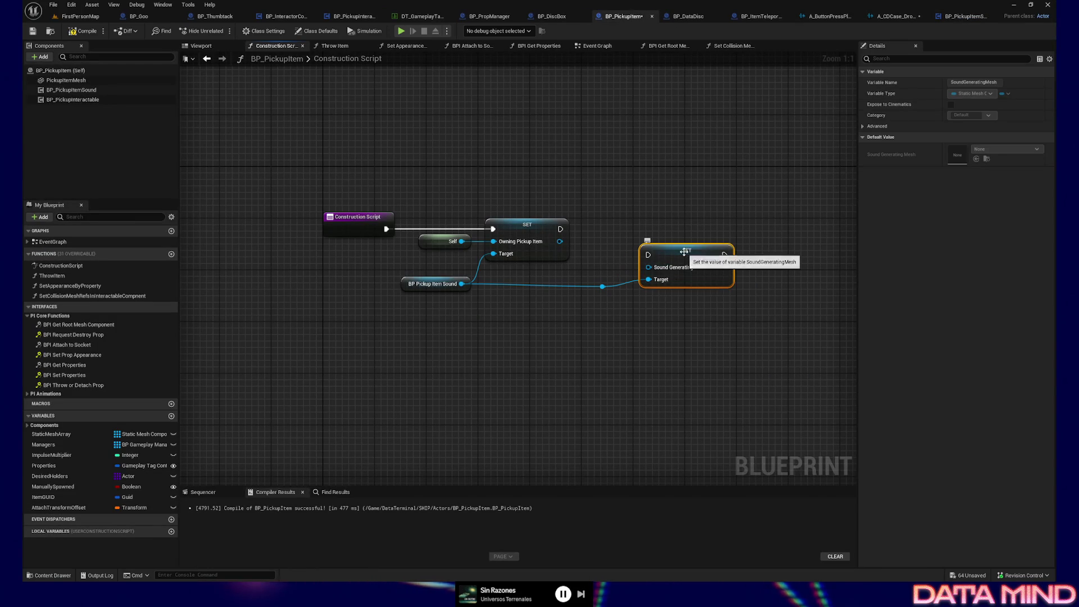
drag(560, 229, 648, 236)
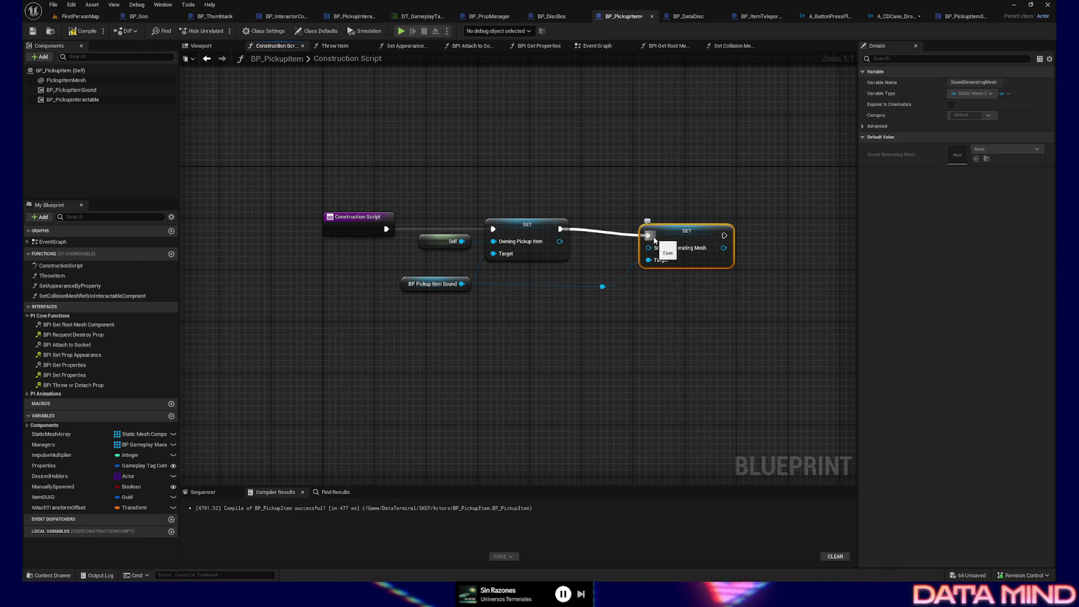
Straighten the execution wires and align the reroute knot with the SET nodes.
ctrl+click(528, 225)
key(q)
drag(632, 294, 464, 287)
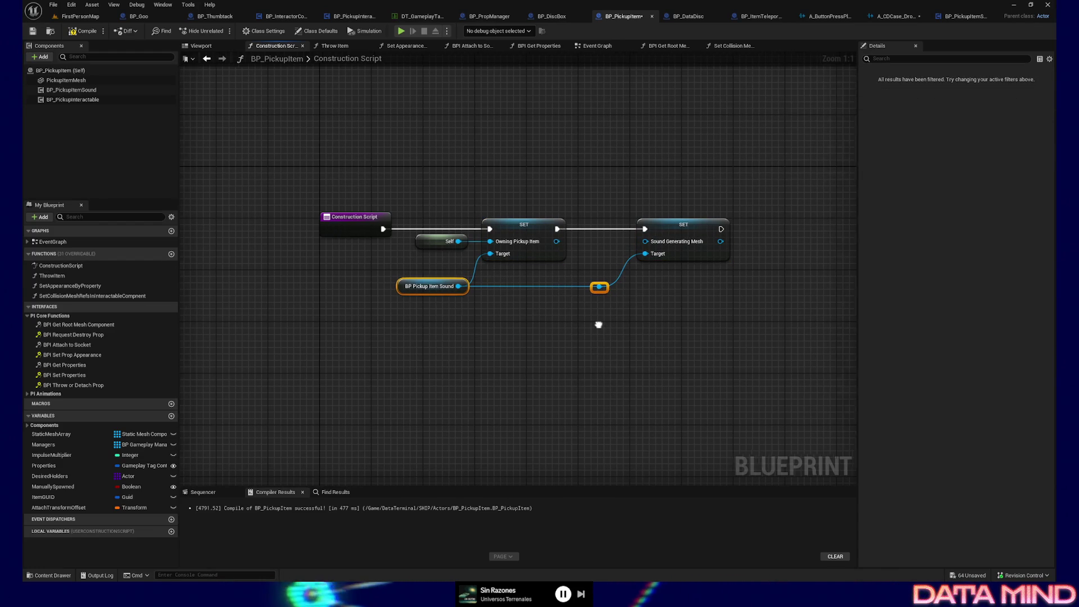
key(q)
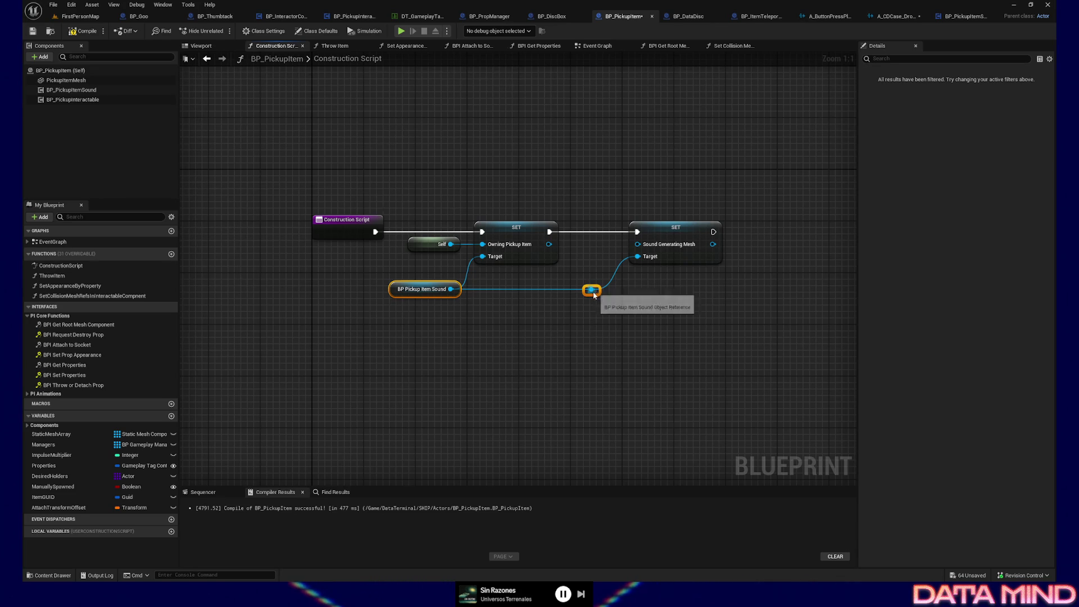
drag(597, 333, 618, 359)
ctrl+click(697, 260)
key(shift+d)
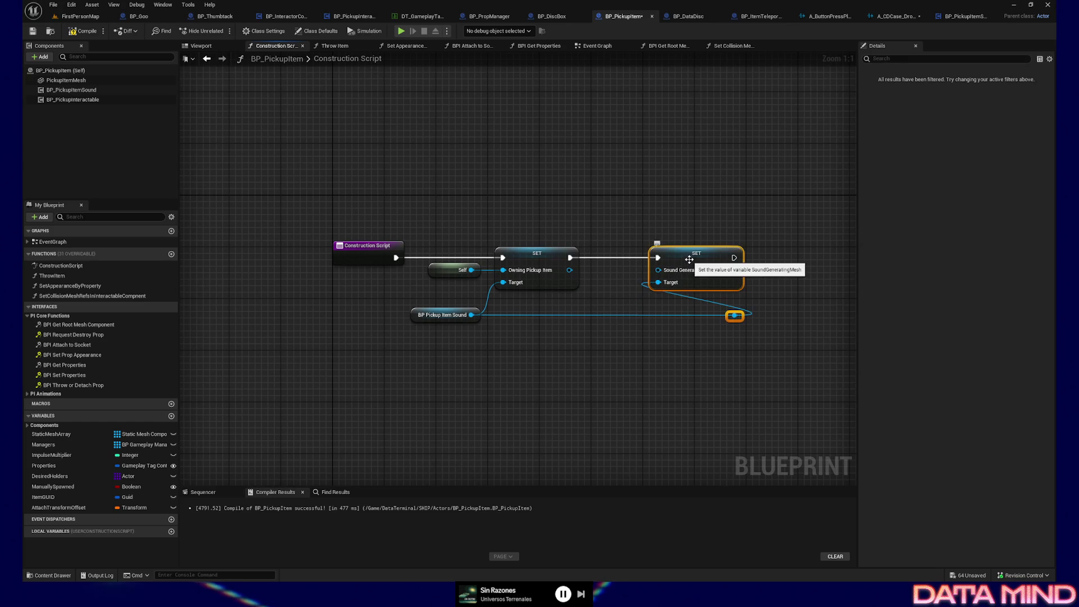
key(shift+a)
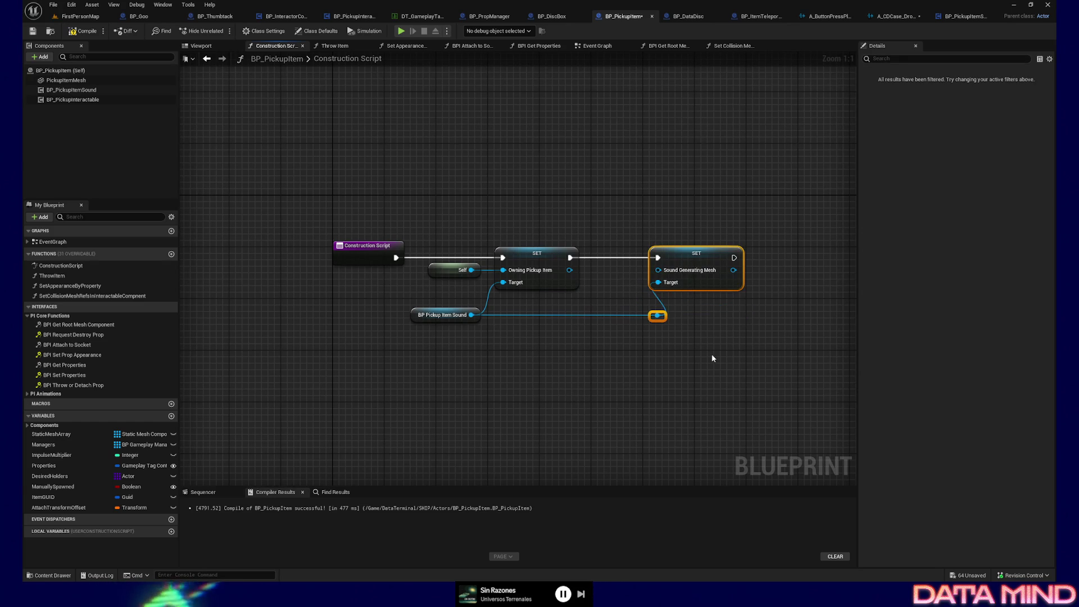
click(657, 315)
drag(658, 316, 625, 315)
click(193, 354)
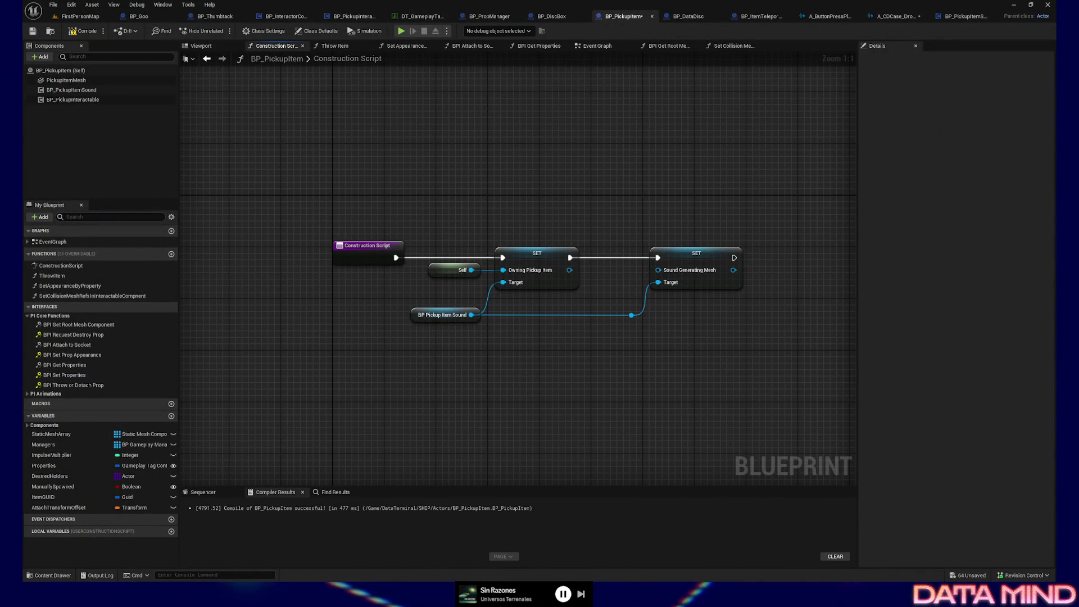
Select the sound component, knot and Self nodes, then pick the PickupItemMesh component.
mouse_move(657, 354)
mouse_down()
mouse_move(565, 313)
mouse_move(424, 305)
mouse_up()
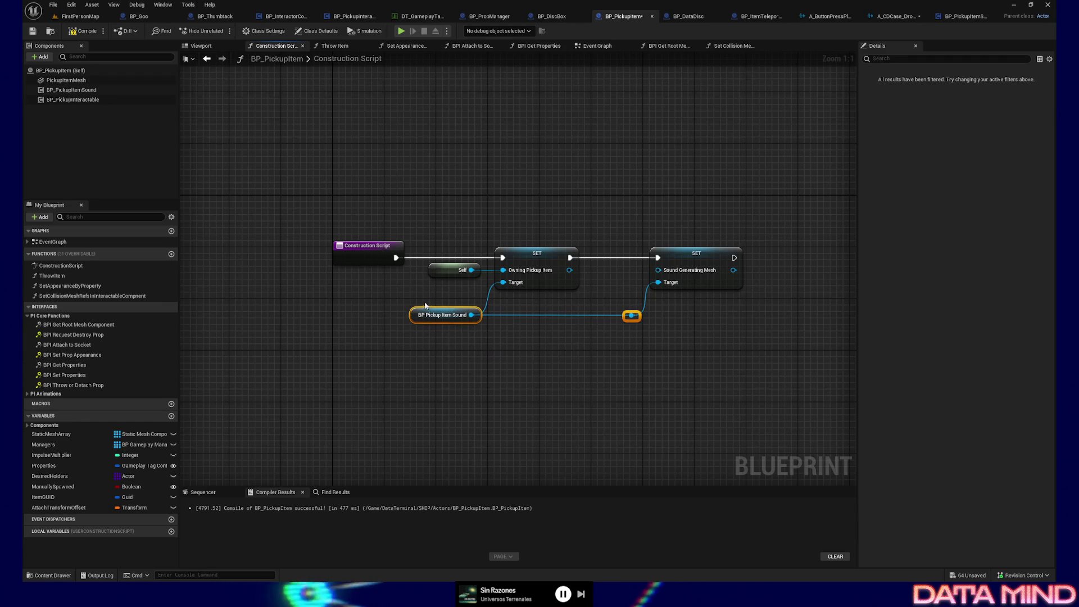
scroll(574, 380, down, 1)
scroll(489, 298, up, 1)
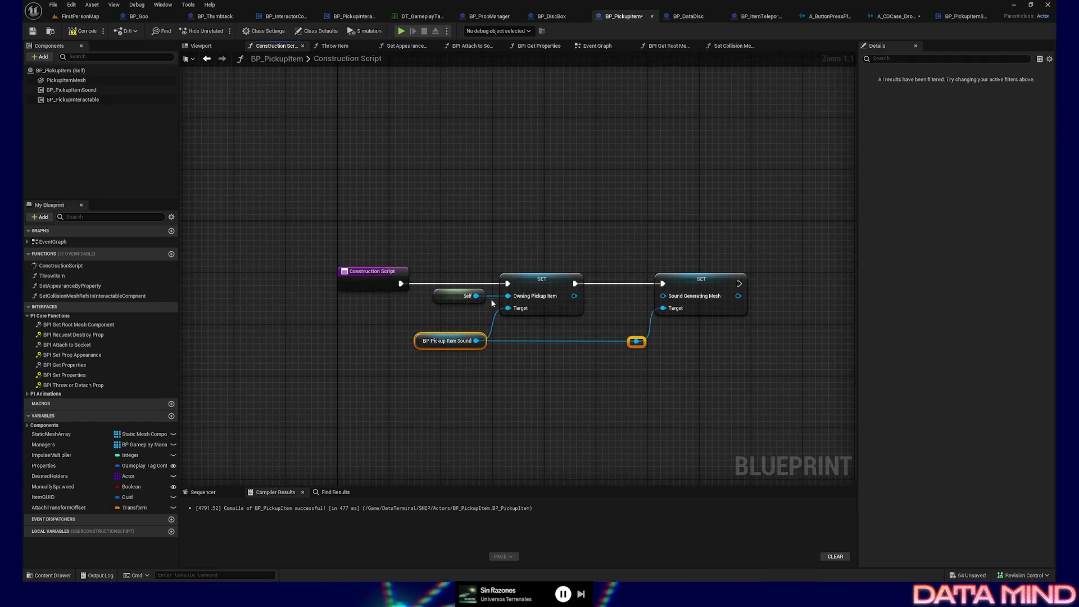
drag(464, 307, 466, 311)
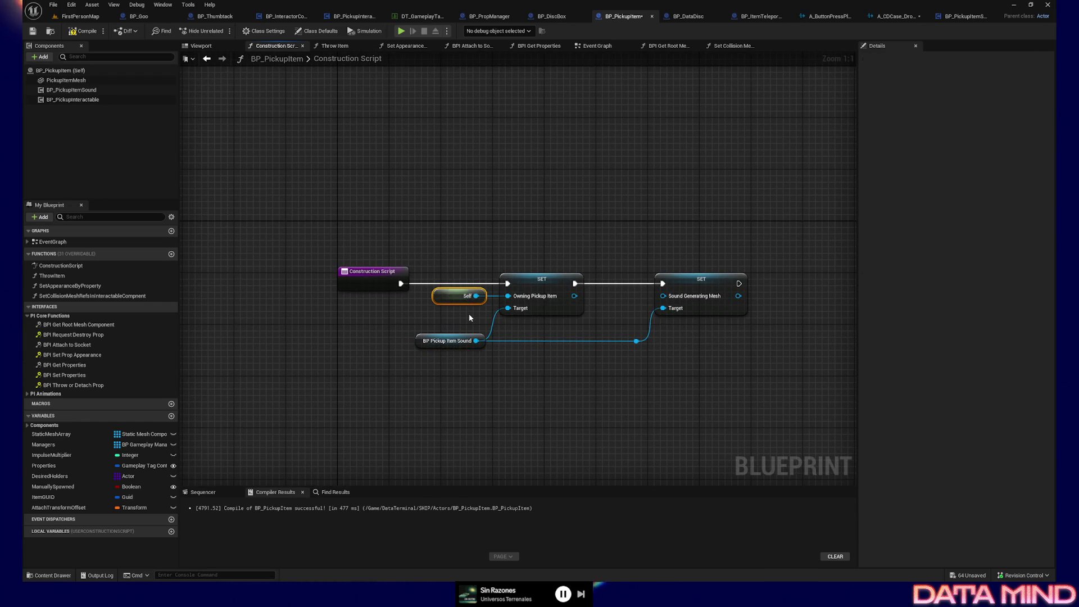
drag(534, 363, 498, 357)
click(66, 80)
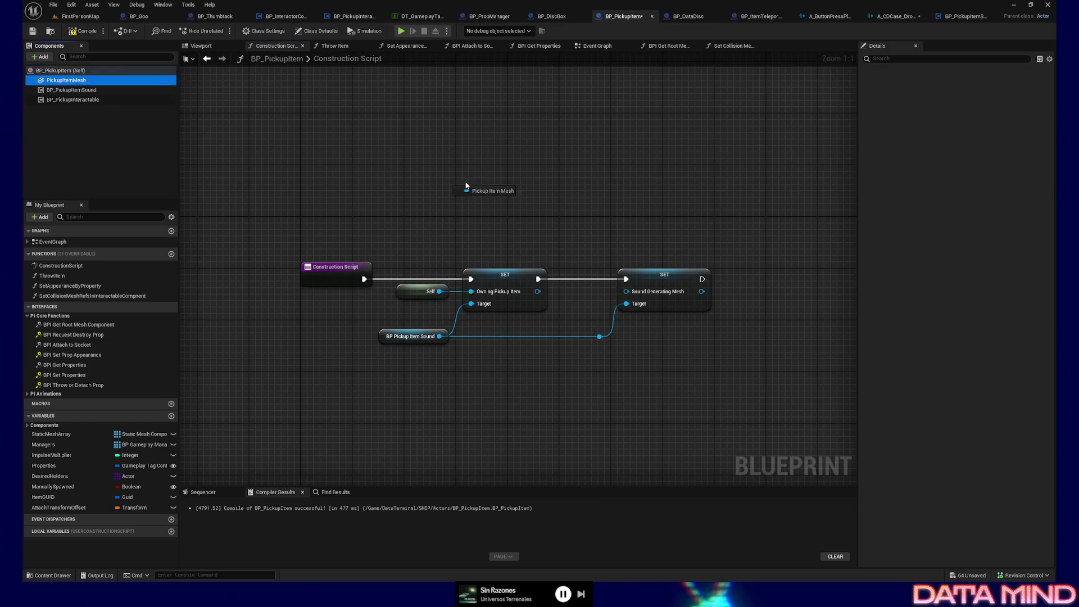
Place a Pickup Item Mesh getter and wire it into Sound Generating Mesh.
drag(530, 219, 626, 291)
drag(583, 260, 669, 362)
drag(601, 336, 671, 337)
click(525, 203)
click(526, 224)
drag(526, 225, 603, 302)
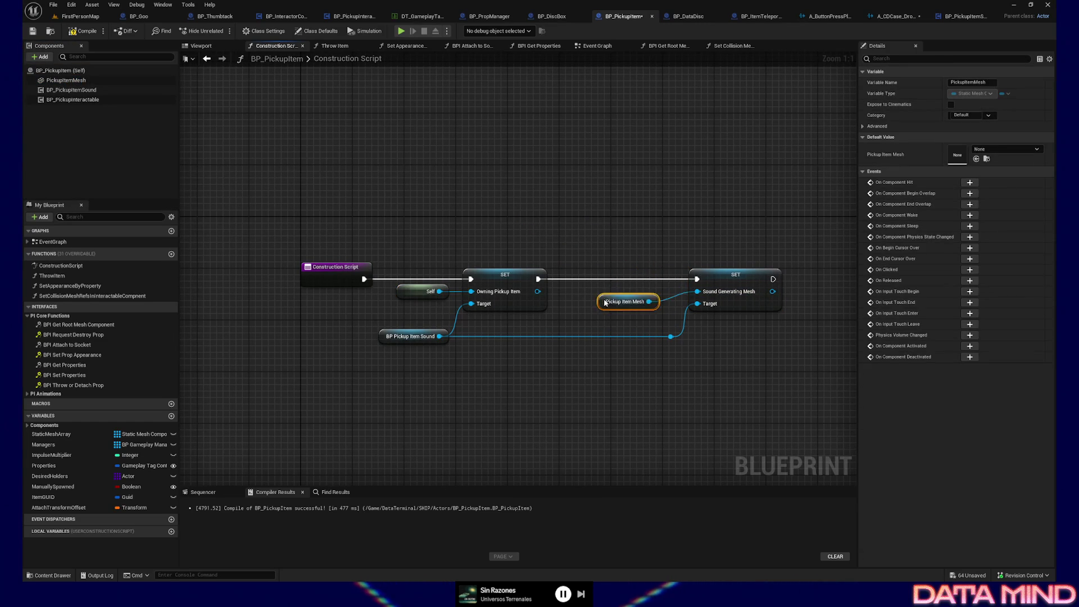
Align the mesh getter with the Sound Generating Mesh pin and compile BP_PickupItem.
mouse_move(614, 261)
mouse_down()
mouse_move(760, 369)
mouse_move(691, 315)
mouse_up()
drag(316, 237, 716, 309)
key(q)
drag(602, 249, 651, 312)
key(Right)
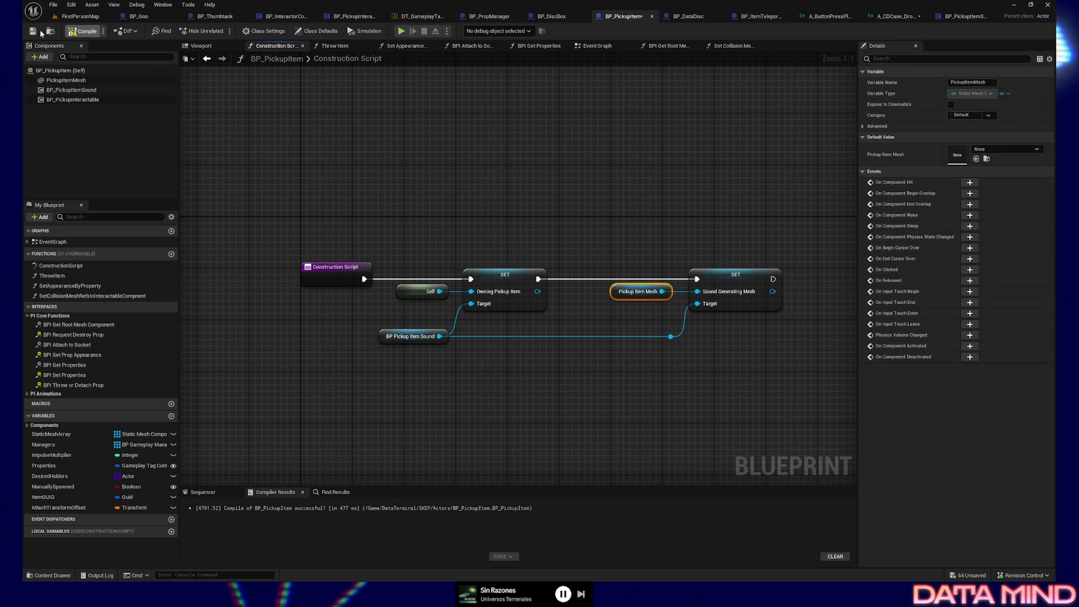
click(87, 33)
drag(440, 184, 435, 183)
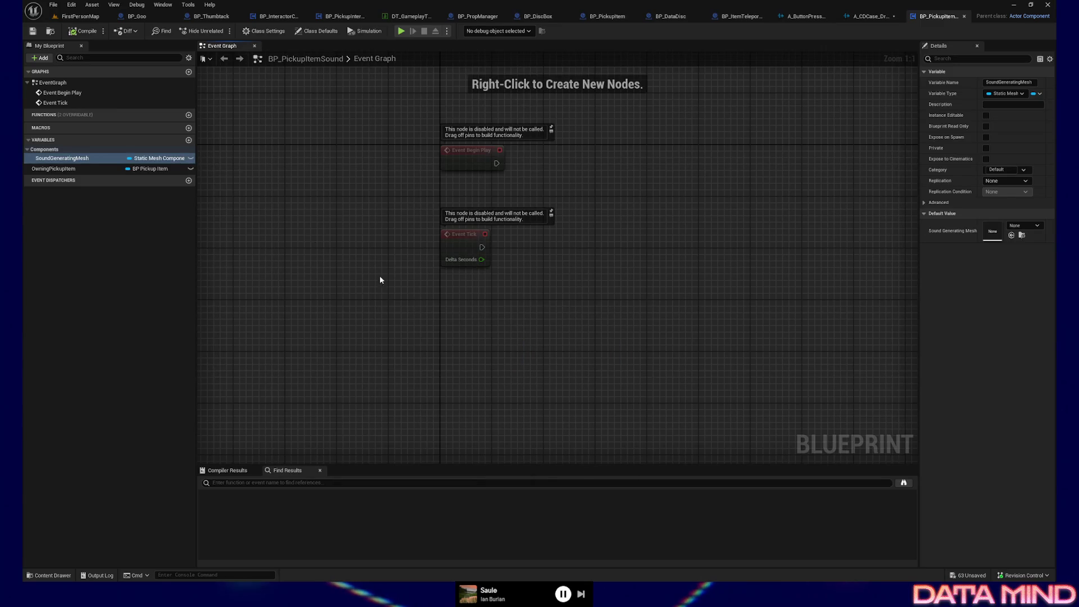
Get SoundGeneratingMesh and add a Bind Event to its On Component Hit.
mouse_move(76, 169)
mouse_down()
mouse_move(466, 363)
mouse_move(454, 368)
mouse_up()
drag(109, 160, 324, 309)
click(365, 323)
drag(457, 341, 457, 340)
text(on hit)
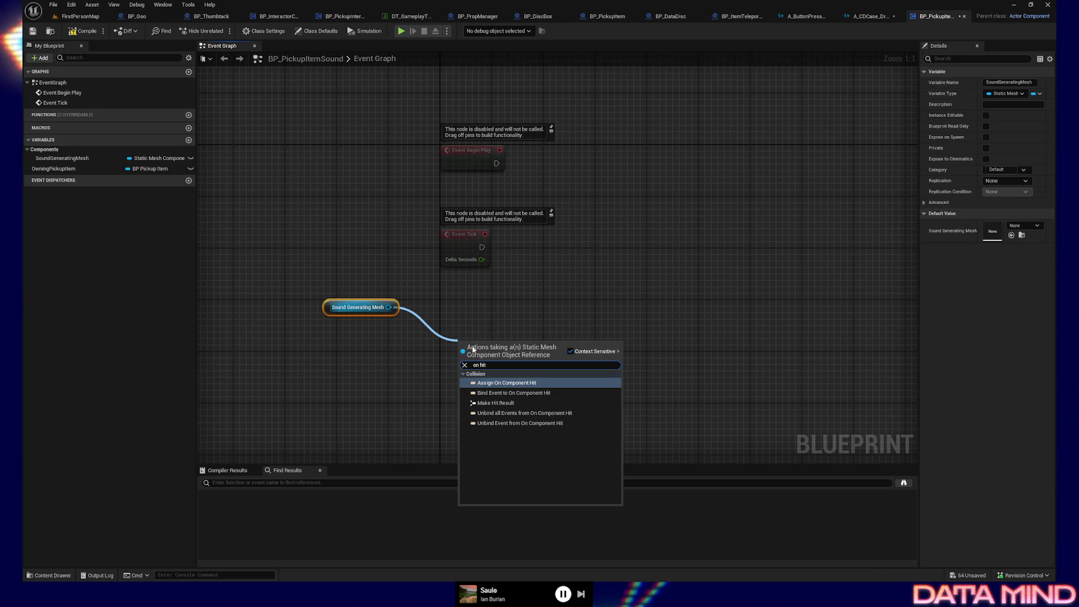
click(533, 393)
key(q)
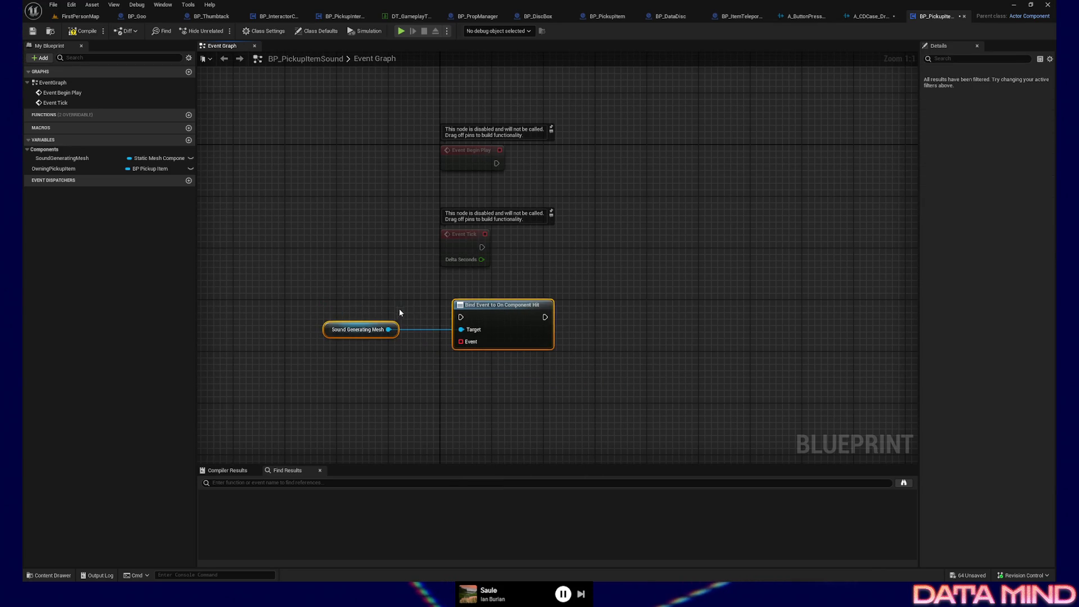
Run the bind node from Event Begin Play and delete the unused Event Tick.
drag(434, 372, 432, 370)
shift+click(506, 306)
mouse_move(506, 307)
mouse_down()
mouse_move(639, 285)
mouse_move(728, 119)
mouse_move(611, 158)
mouse_up()
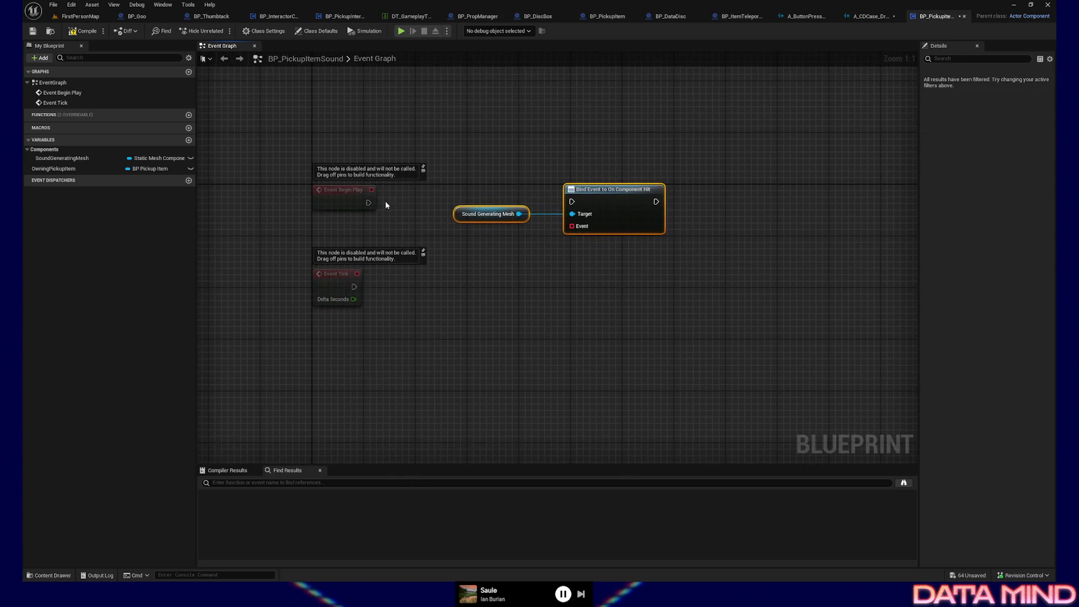
drag(572, 203, 572, 203)
mouse_move(296, 152)
mouse_down()
mouse_move(626, 241)
mouse_move(650, 294)
mouse_up()
click(406, 338)
click(304, 270)
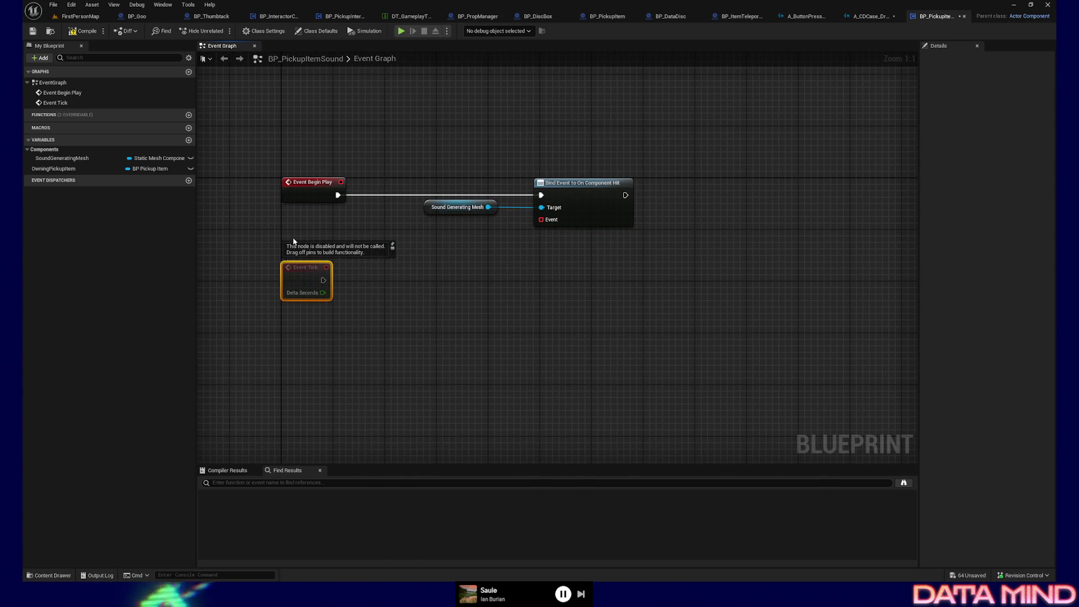
key(Delete)
Connect a Create Event to the bind's Event pin that generates a matching custom event.
drag(541, 219, 500, 258)
text(create event)
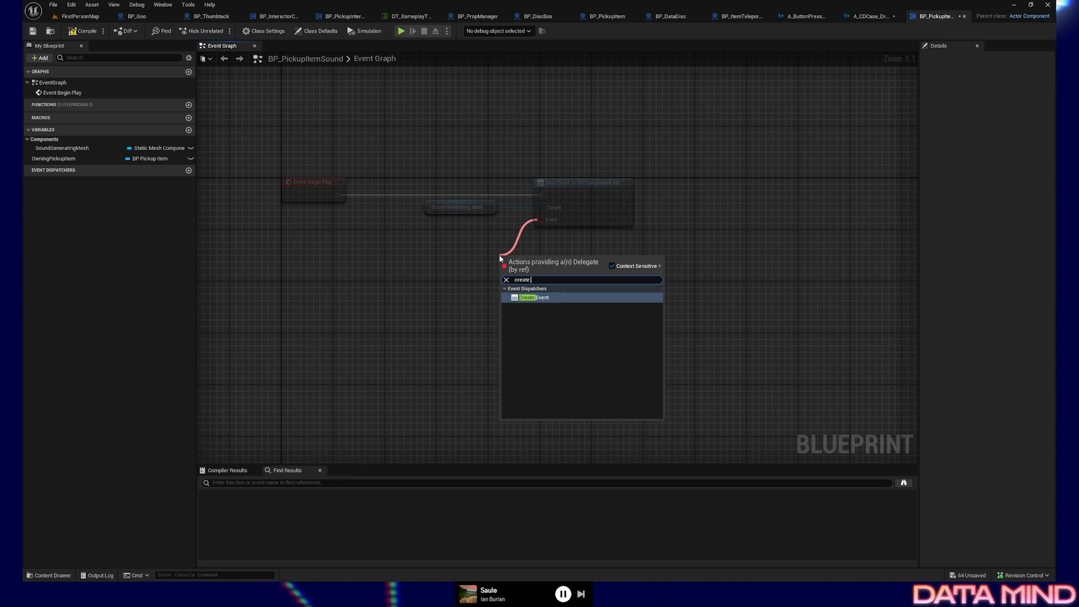
key(Return)
click(564, 298)
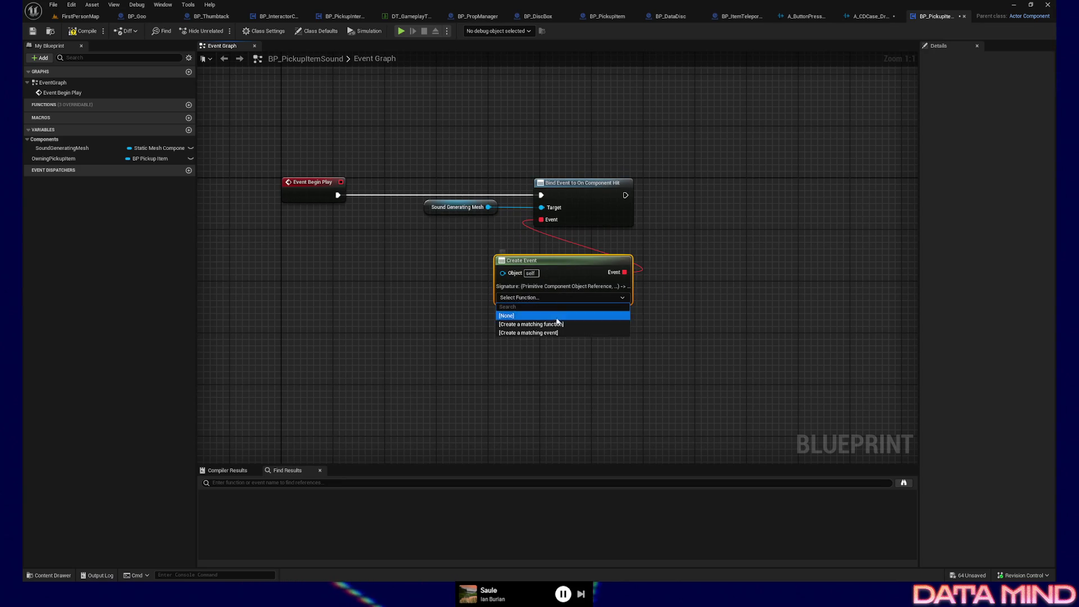
click(556, 331)
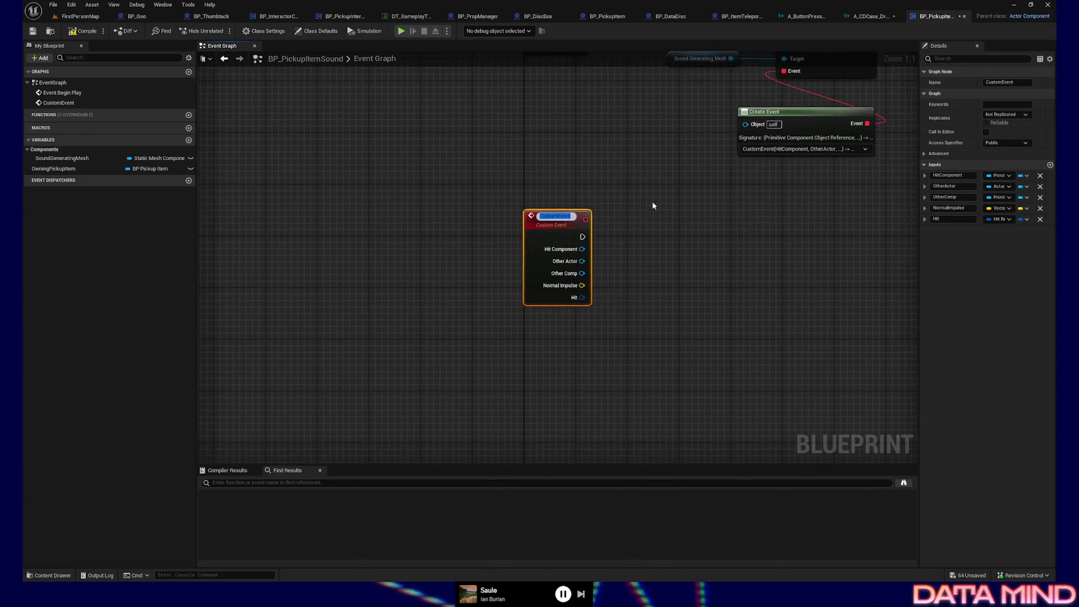
drag(721, 179, 586, 136)
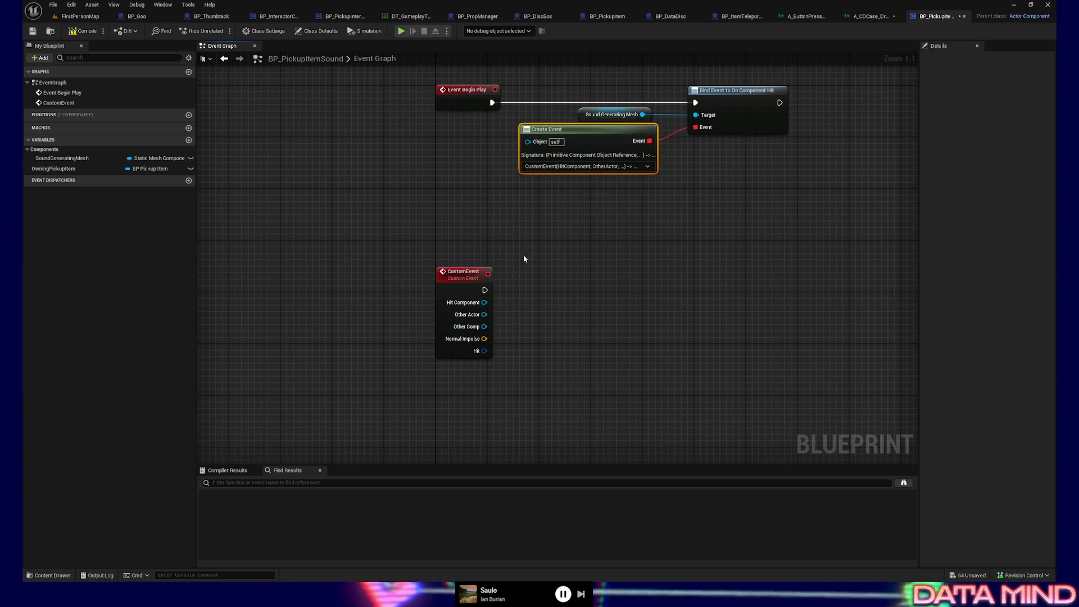
Name the custom event OnHitComponentEvent.
double_click(465, 274)
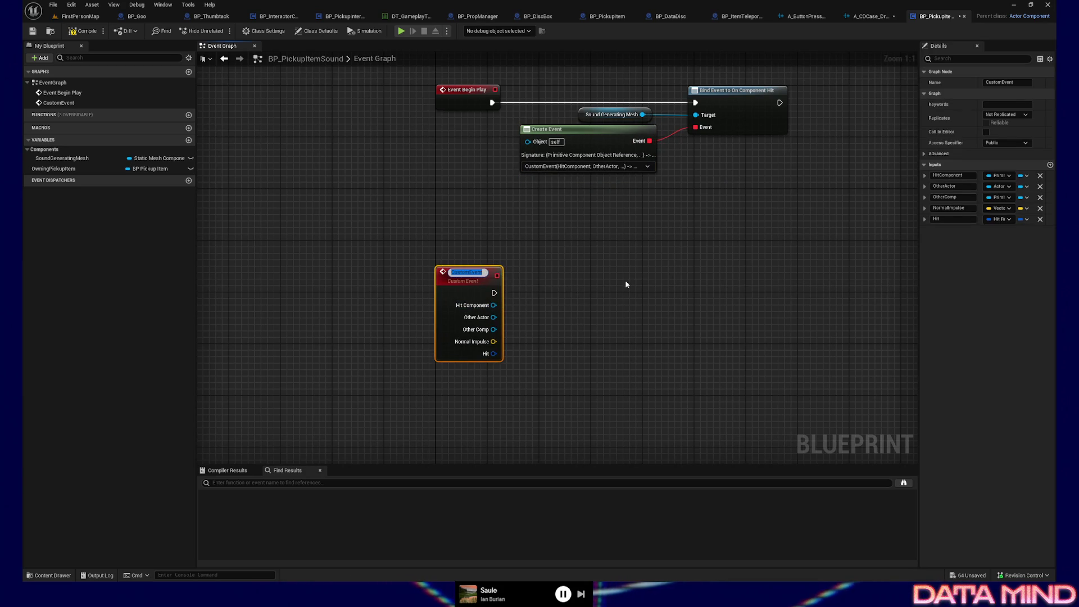
text(OnHit)
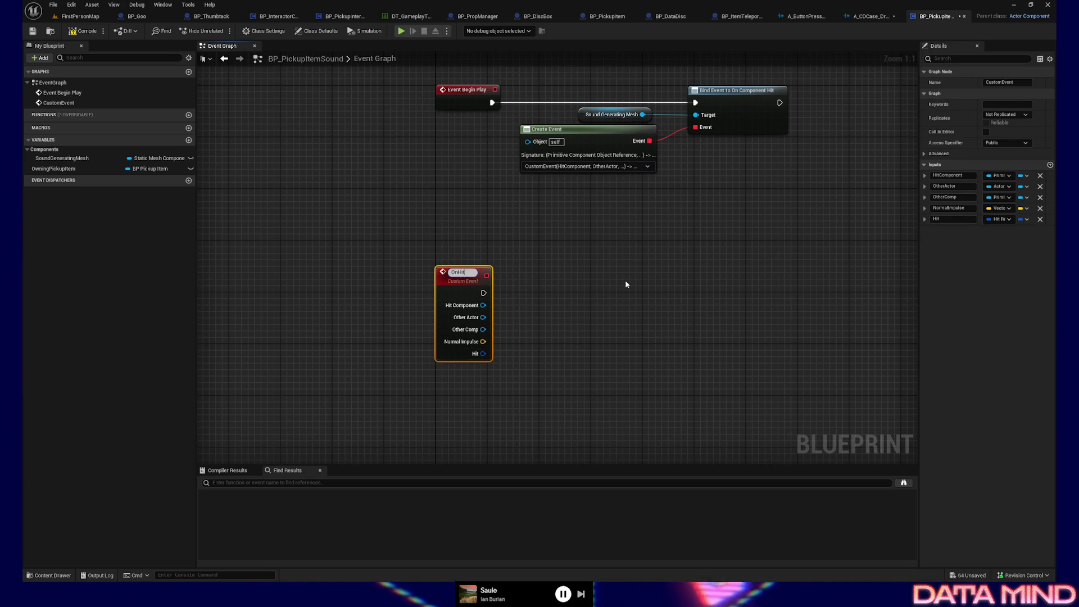
text(Component)
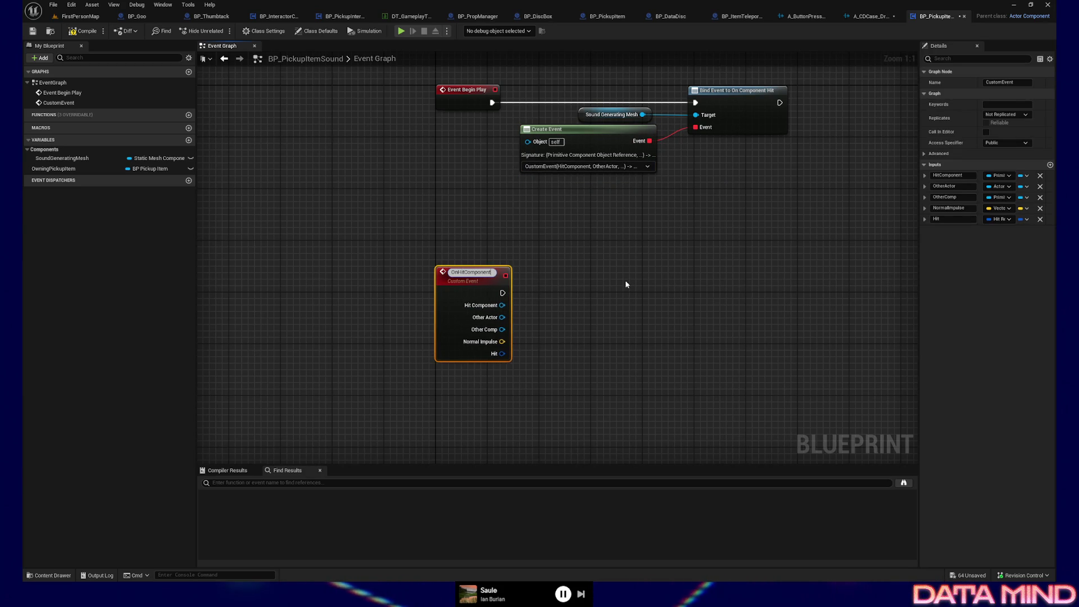
text(Event)
key(Return)
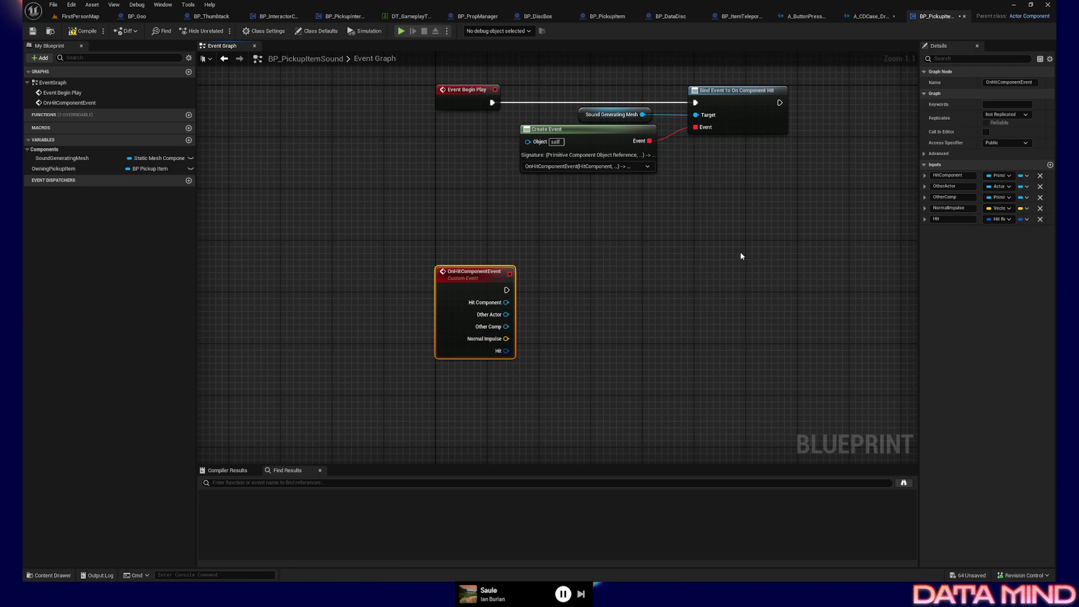
Compare with the reference image, split Normal Impulse into X, Y, Z, then undo it.
key(alt+Tab)
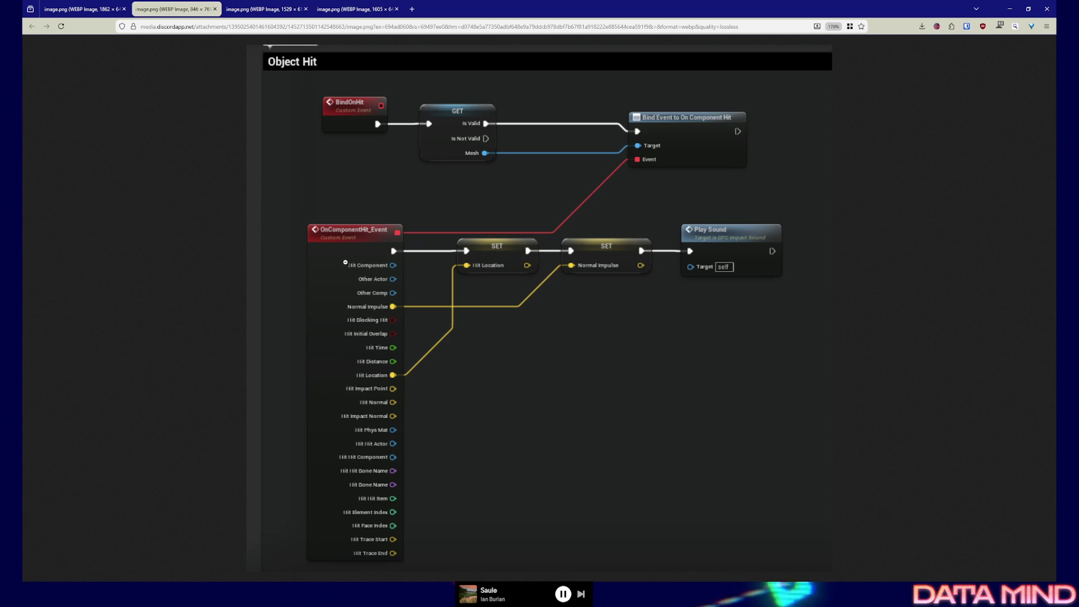
key(alt+Tab)
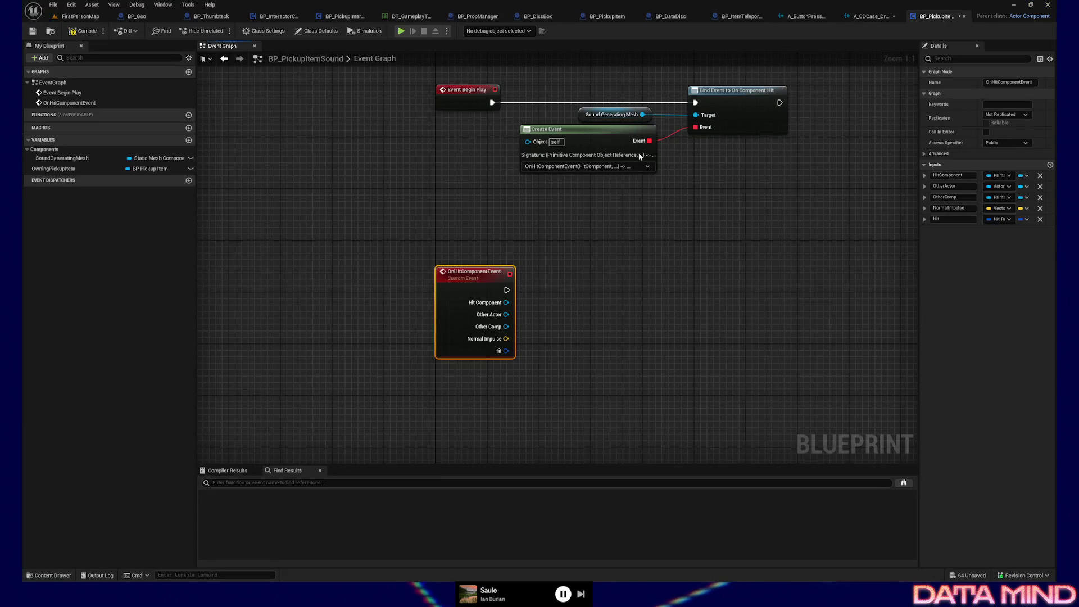
drag(604, 192, 606, 210)
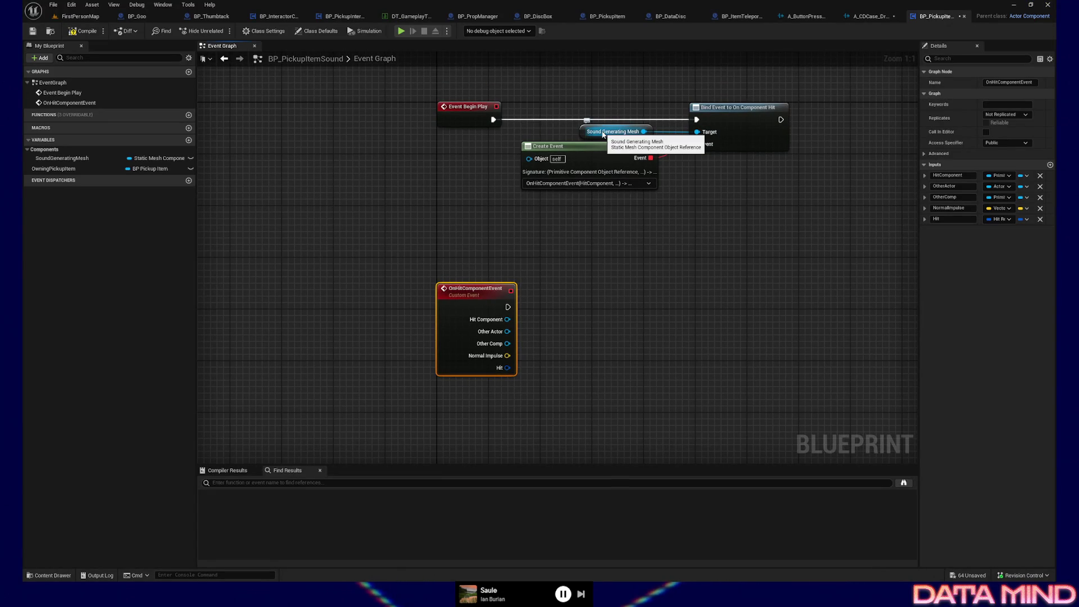
right_click(507, 320)
click(400, 272)
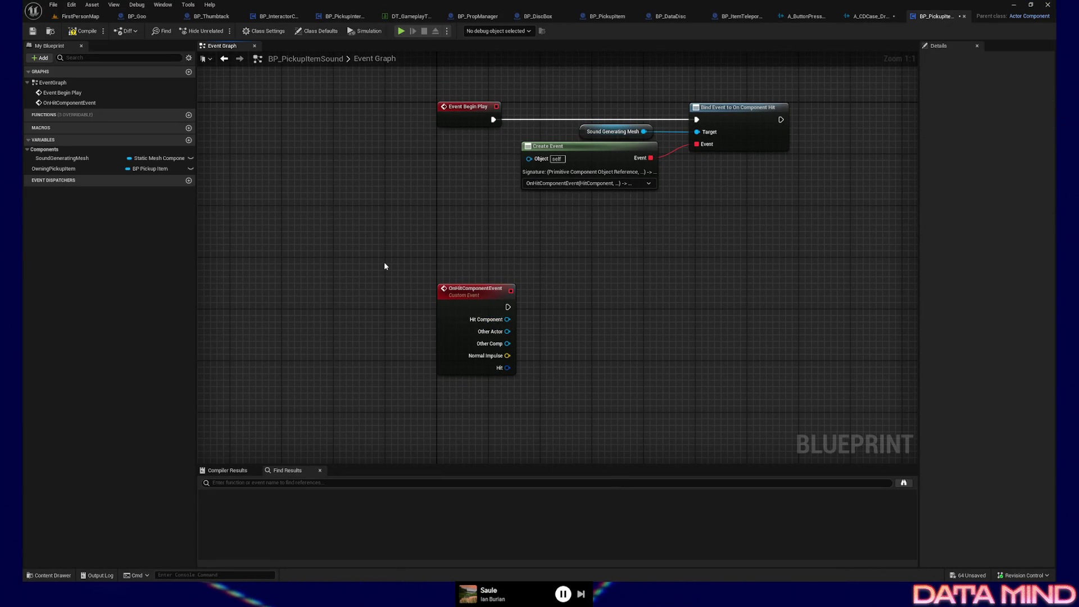
key(alt+Tab)
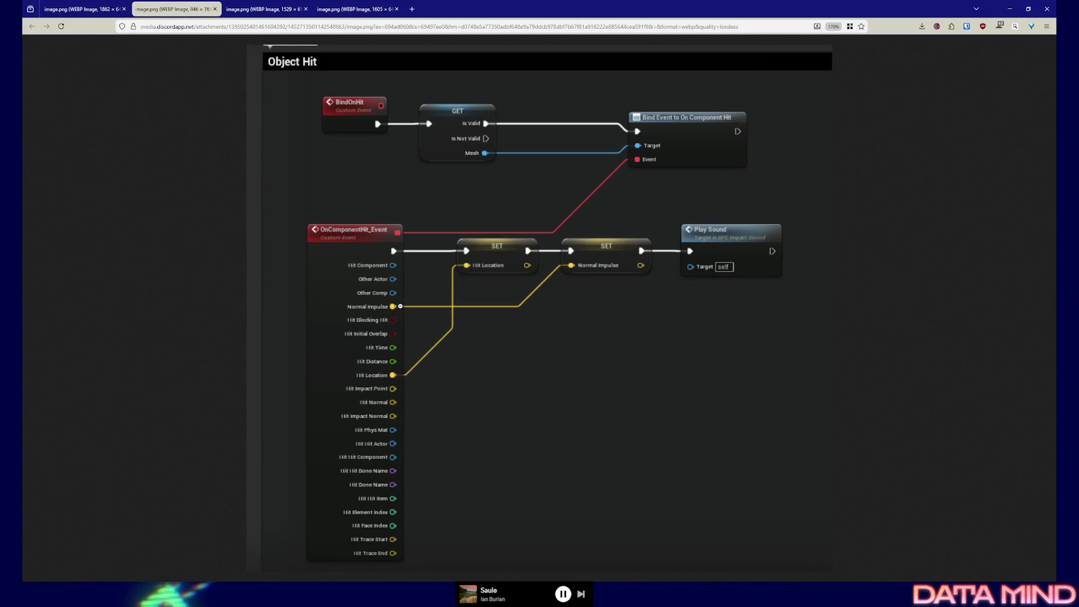
key(alt+Tab)
right_click(508, 356)
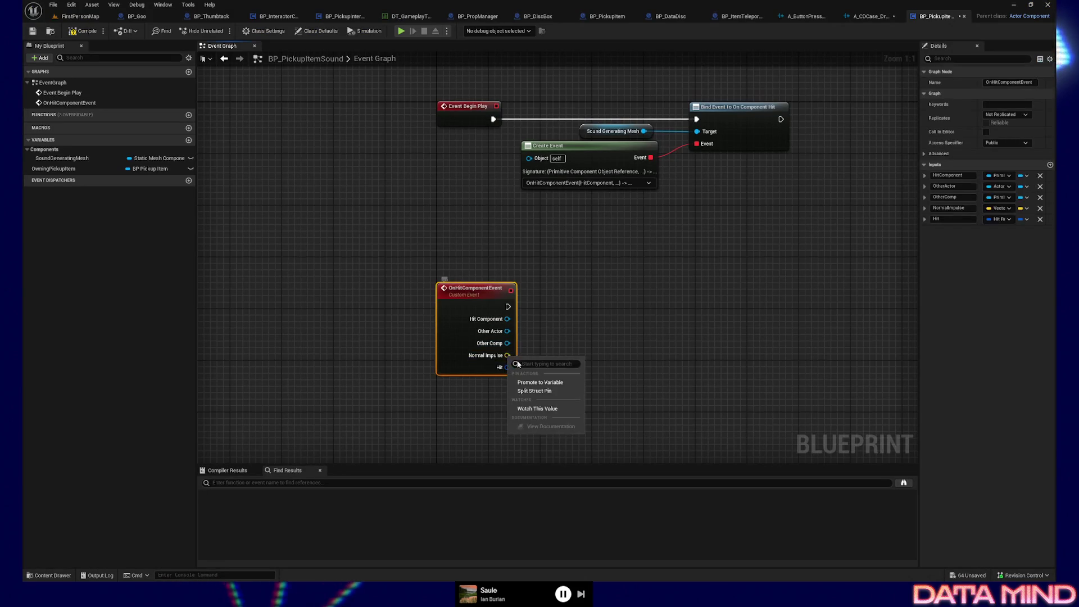
click(536, 391)
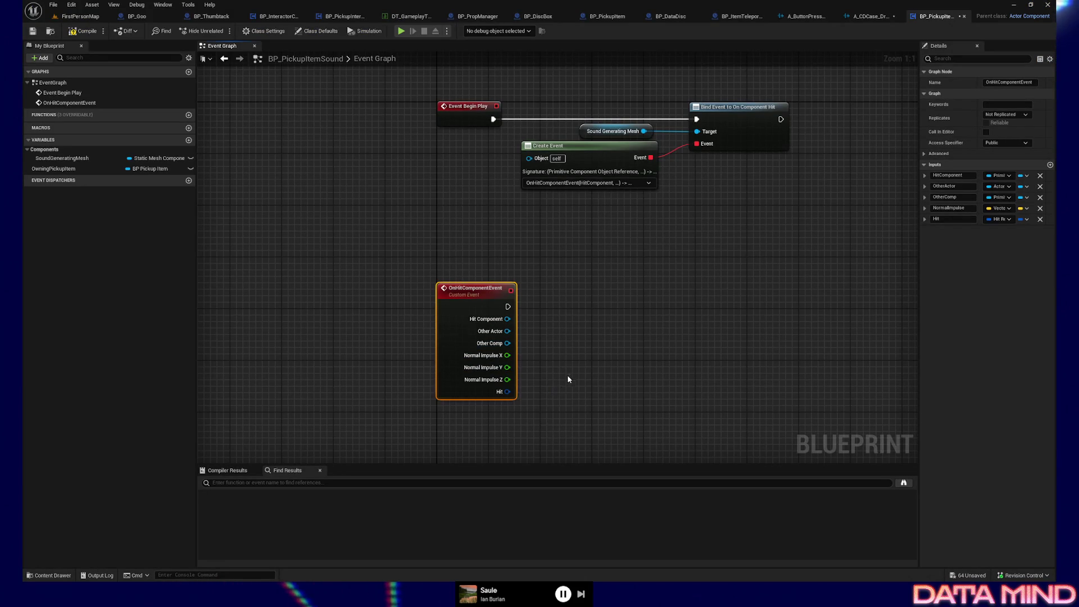
drag(563, 381, 559, 330)
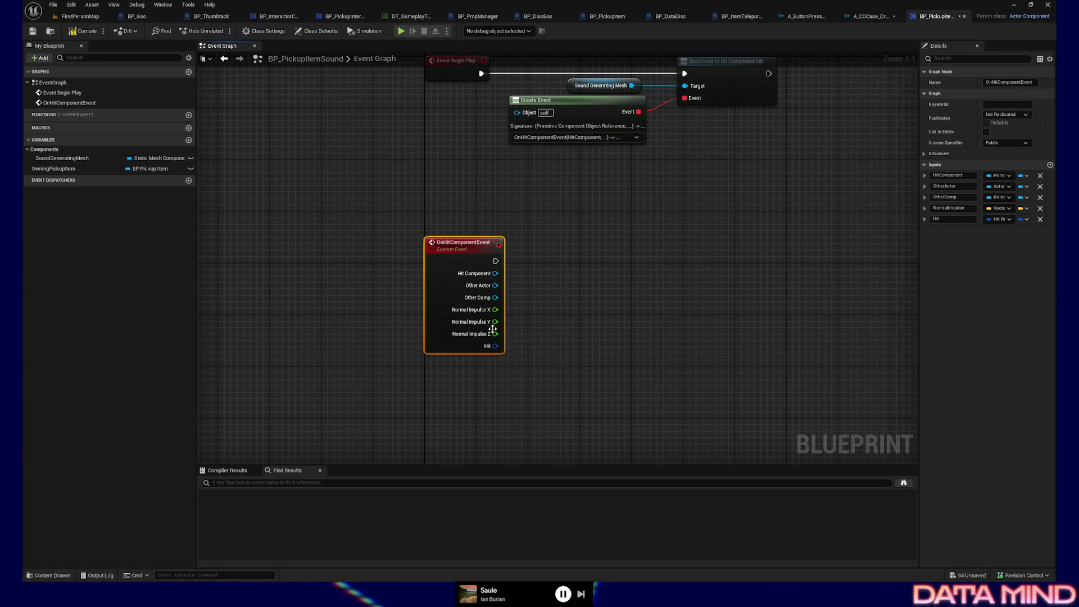
key(ctrl+z)
Split the hit event's Hit result pin into its fields and compare with the reference blueprint.
right_click(494, 322)
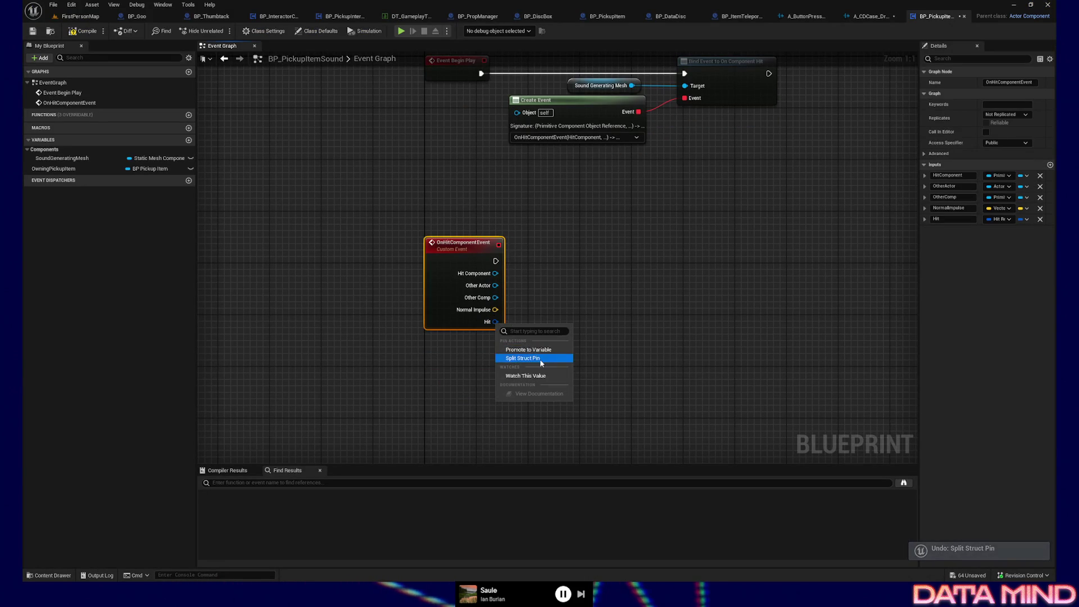
click(522, 359)
drag(552, 331, 539, 201)
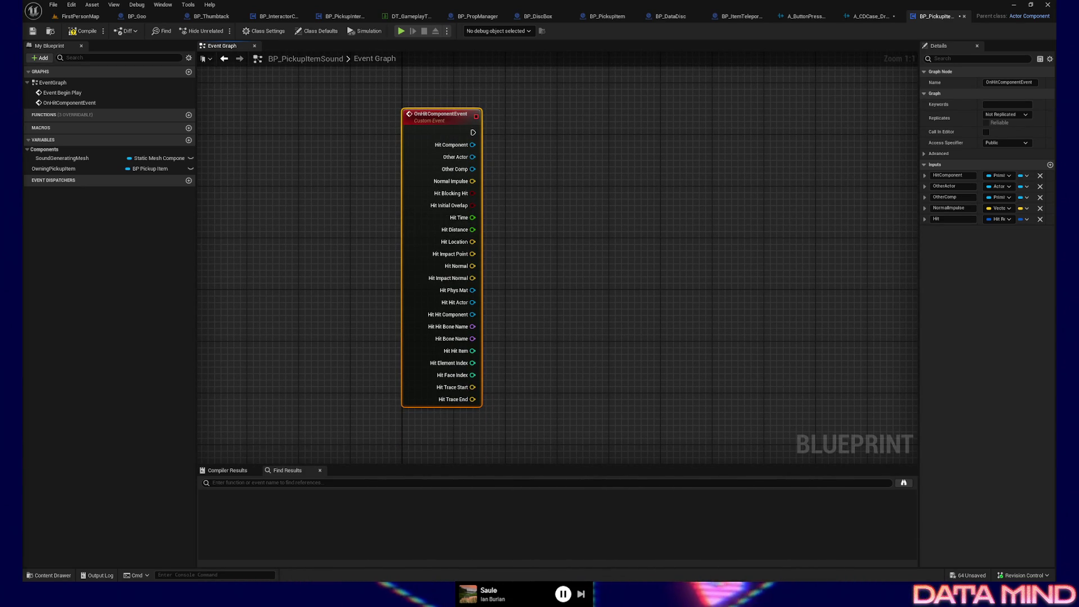
click(556, 256)
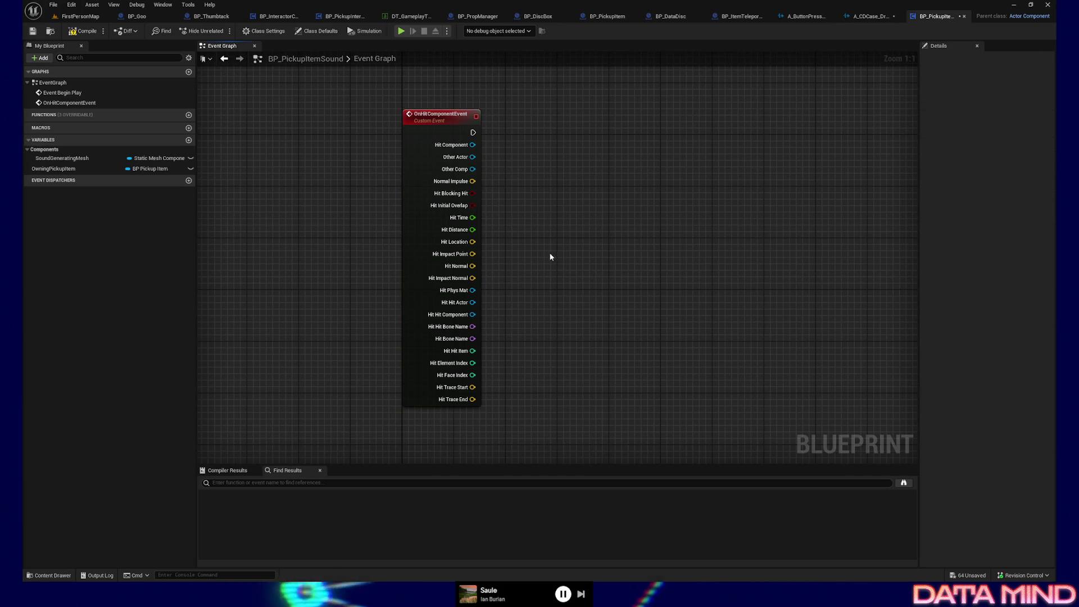
key(alt+Tab)
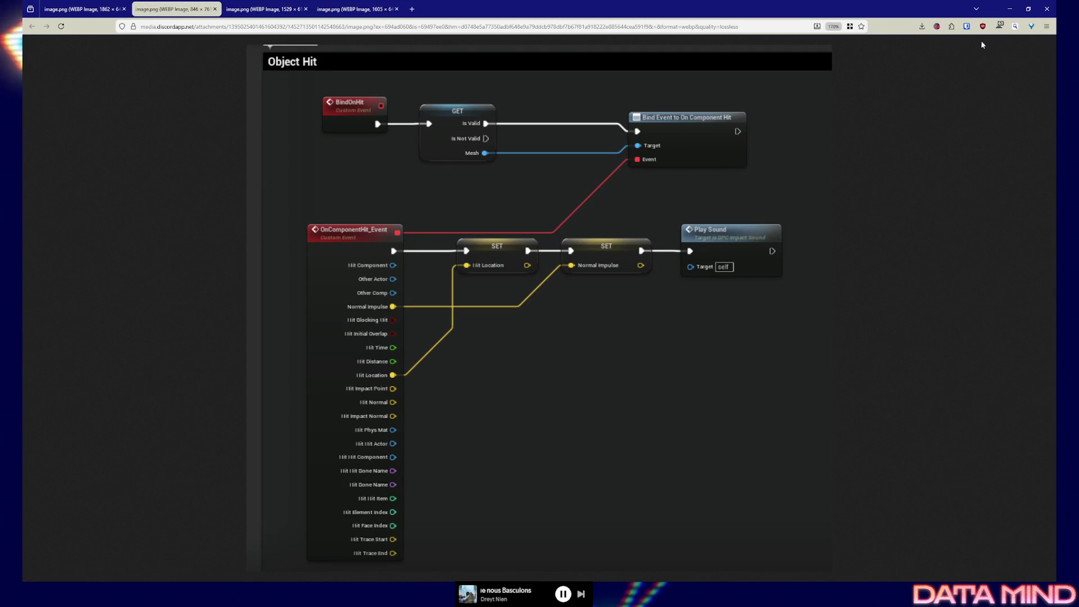
key(alt+Tab)
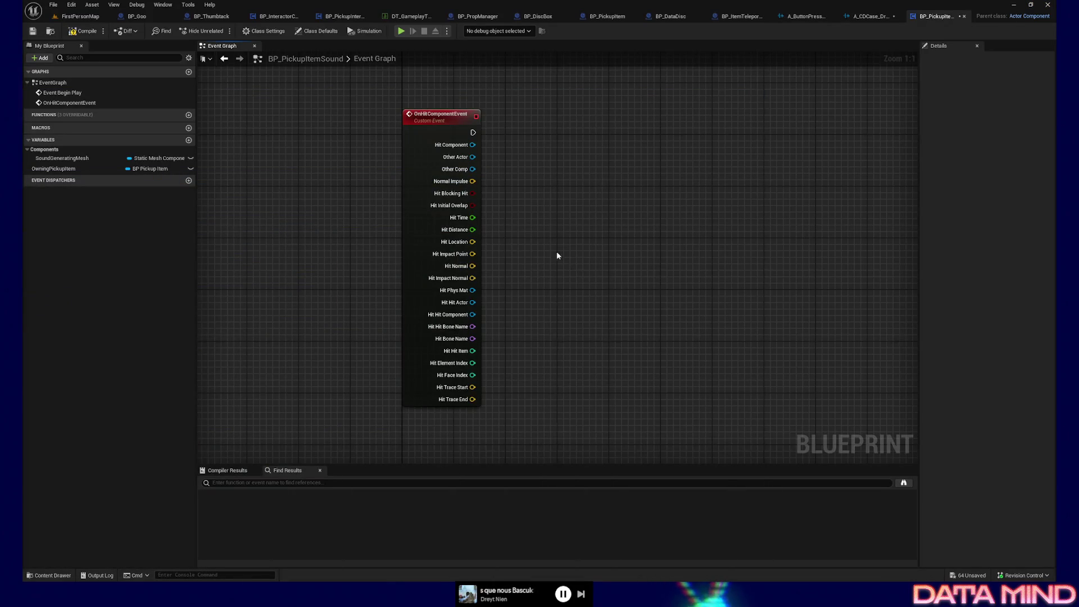
drag(526, 226, 498, 258)
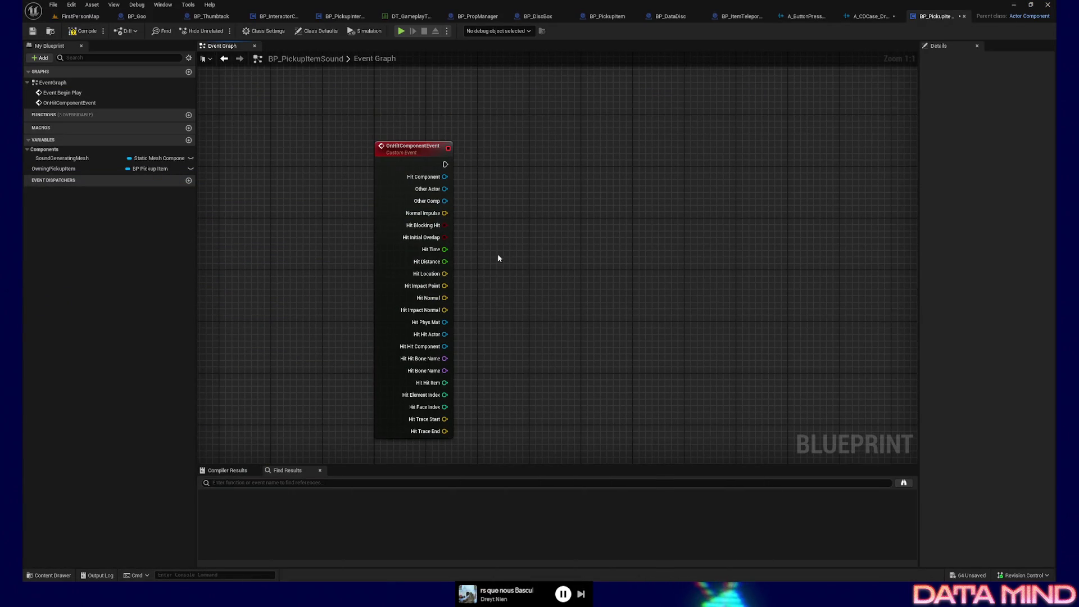
Promote Hit Location and Normal Impulse to new variables, placing the Normal Impulse setter after Hit Location's.
right_click(444, 275)
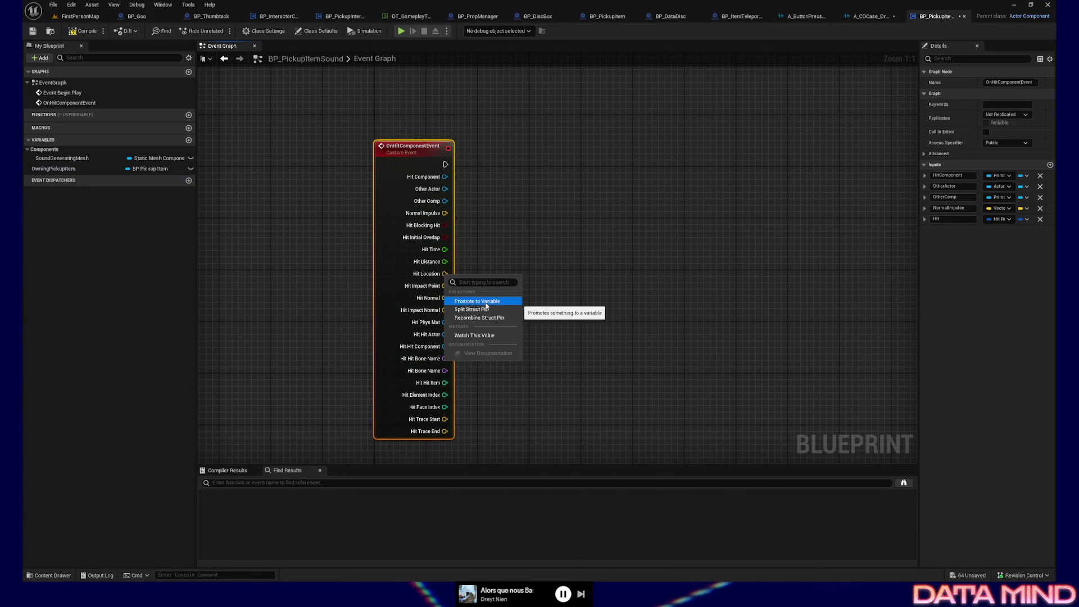
click(487, 303)
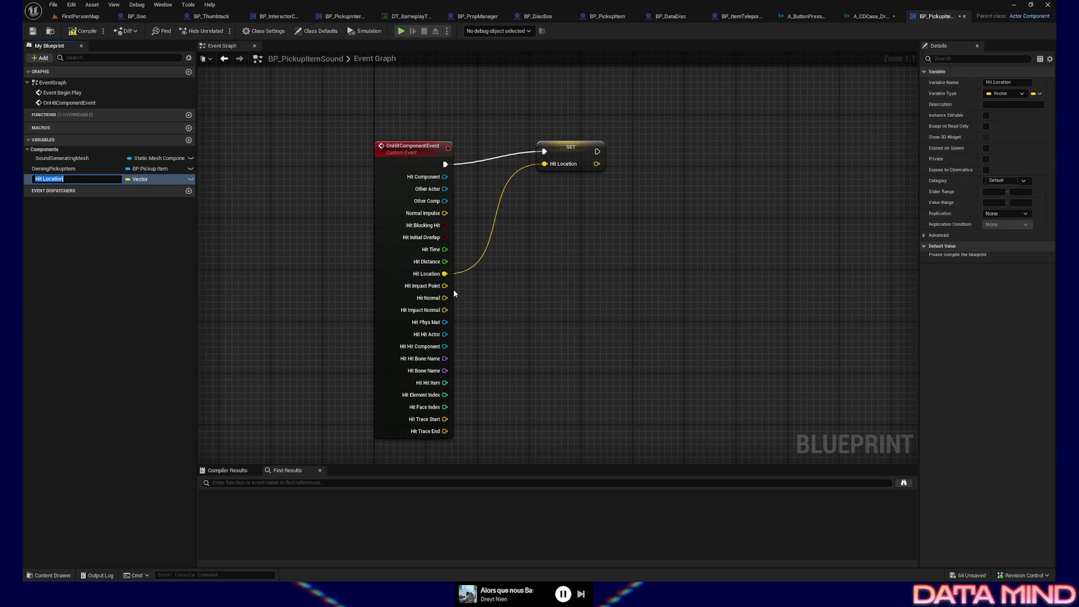
right_click(445, 213)
click(486, 308)
drag(547, 159, 647, 158)
Select all nodes and straighten their wires, then undo the straightening.
key(ctrl+a)
right_click(725, 186)
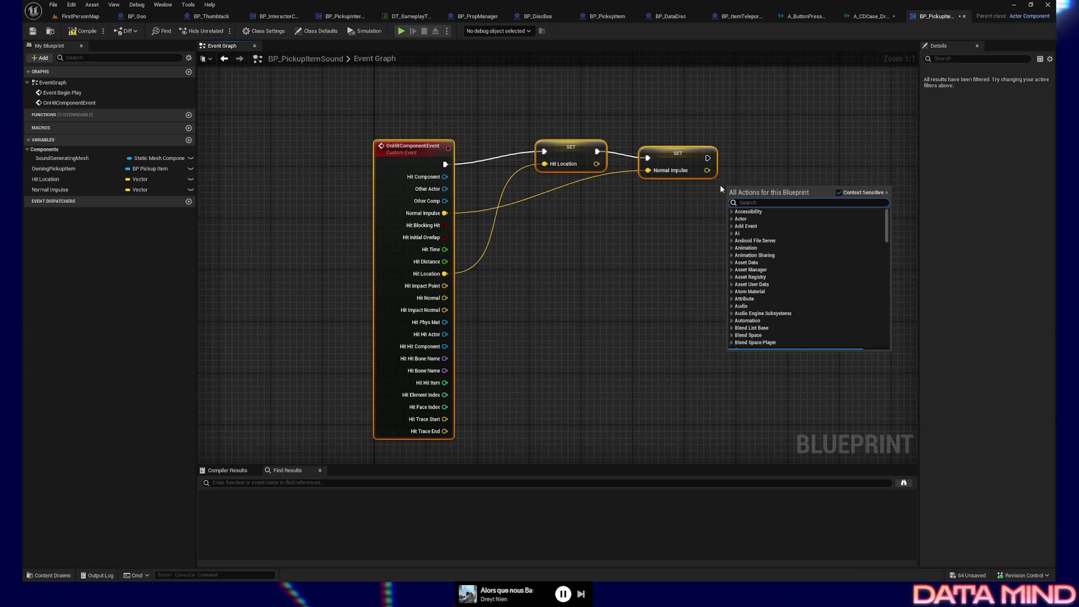
key(Escape)
key(q)
drag(754, 210, 733, 319)
key(ctrl+z)
Move the Hit Location setter lower and line both setters up with the event's execution flow.
click(540, 259)
ctrl+click(404, 264)
drag(540, 260, 540, 321)
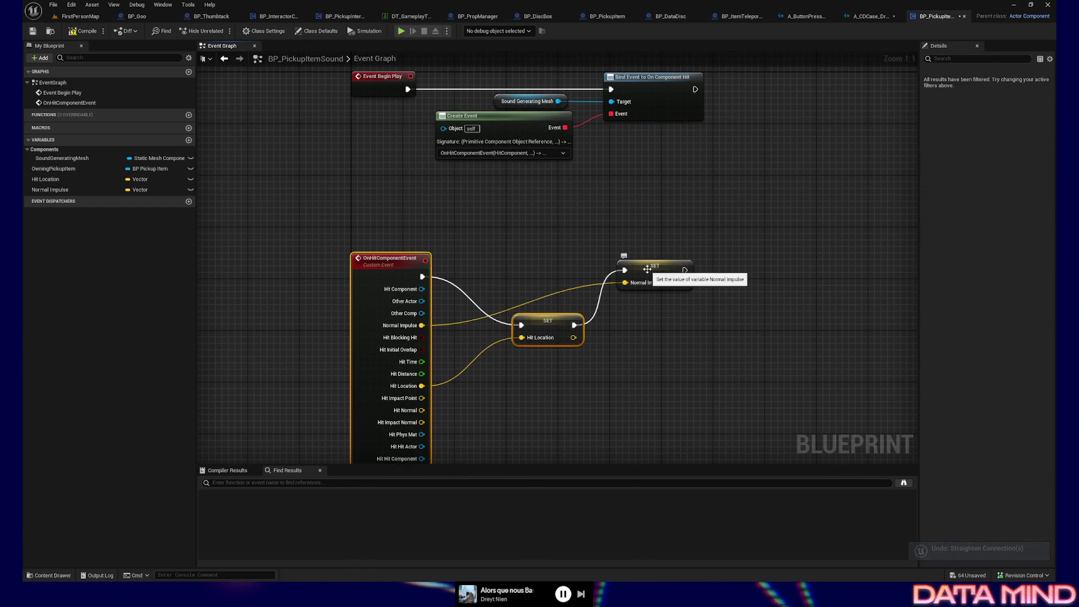
click(549, 326)
key(q)
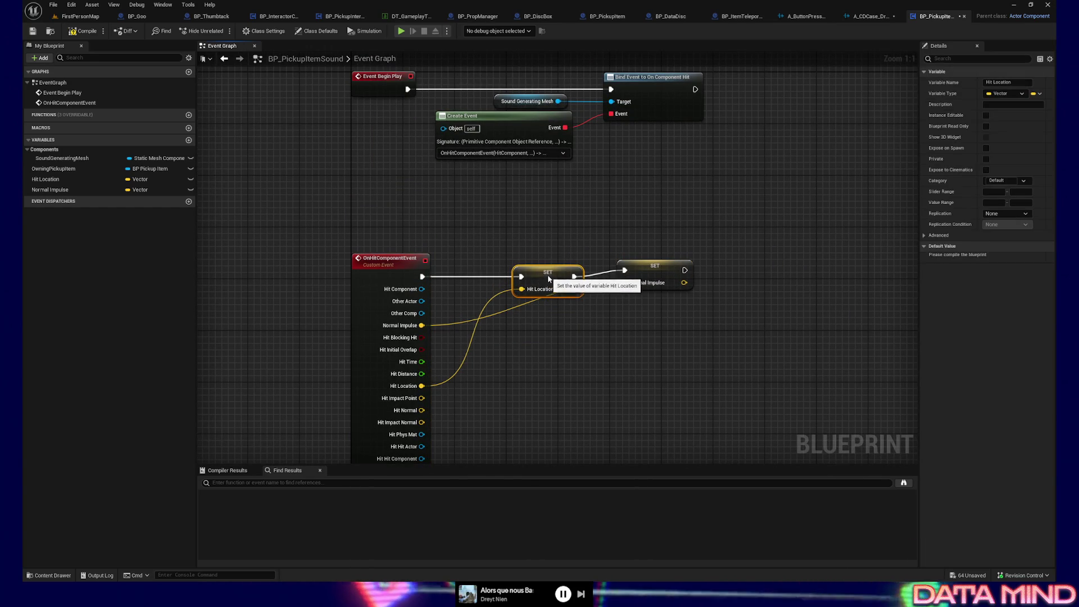
click(663, 272)
key(q)
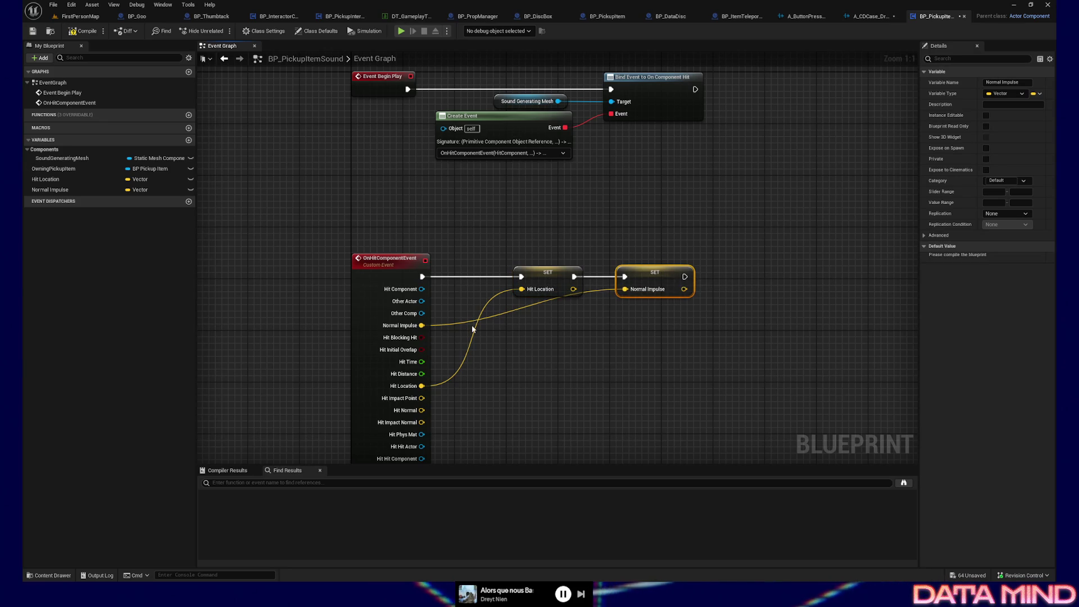
Add reroute points on the Normal Impulse and Hit Location wires, aligned under the Hit Location setter.
double_click(450, 325)
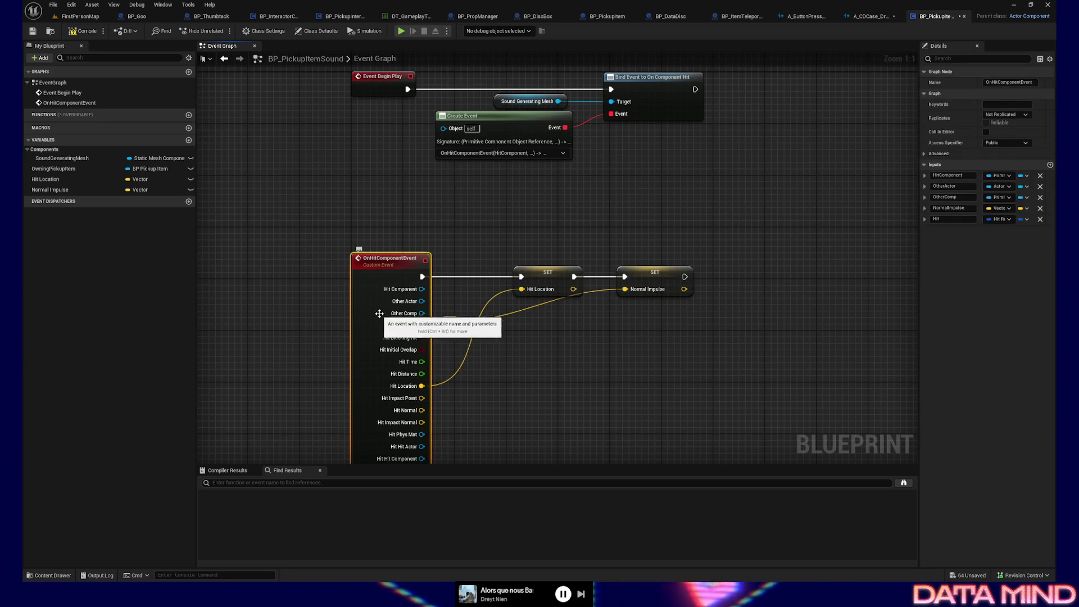
drag(448, 336, 525, 251)
key(shift+d)
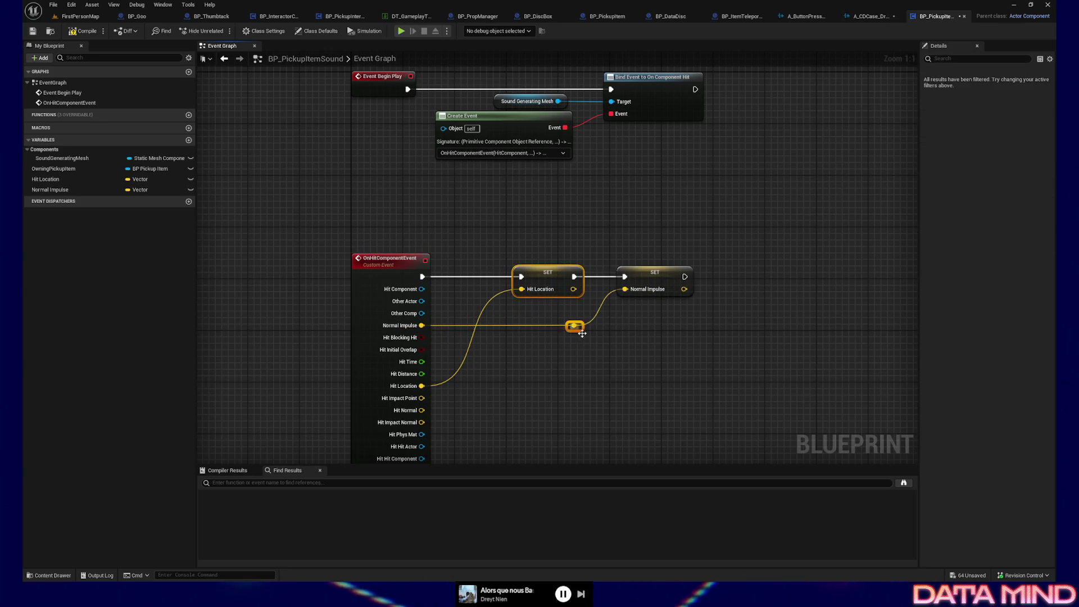
drag(612, 370, 573, 369)
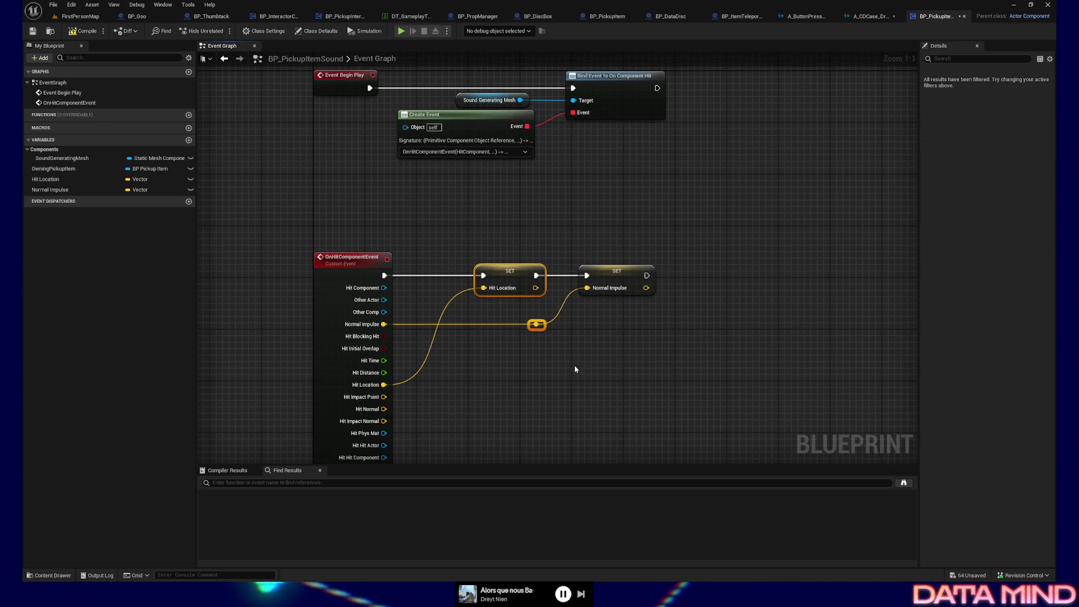
double_click(449, 307)
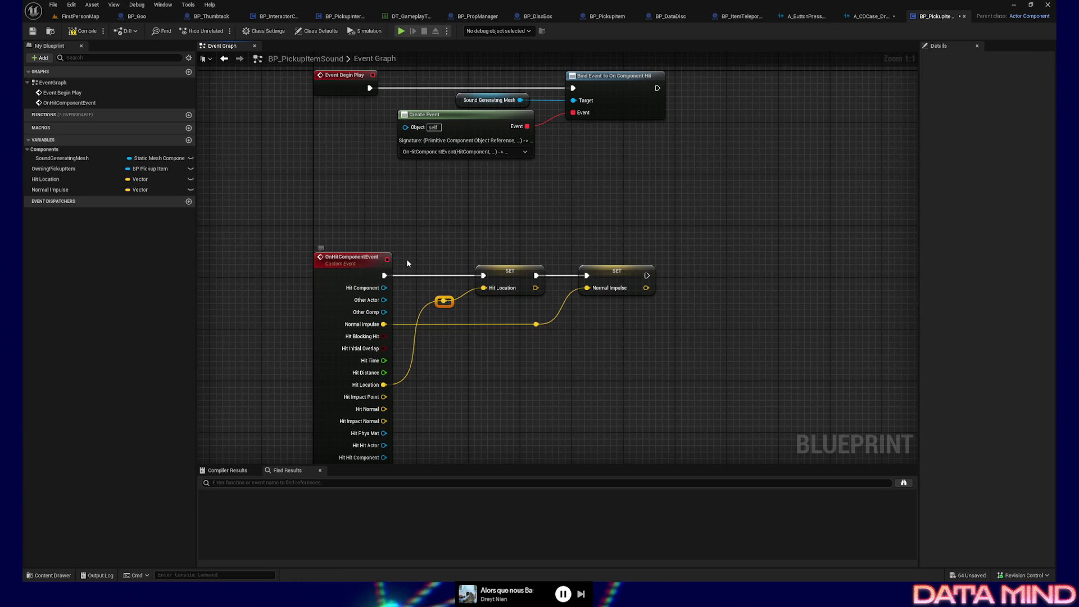
Compare the hit-event graph with the browser reference screenshots, including the PlaySound graph.
click(505, 275)
mouse_move(512, 361)
mouse_down()
mouse_move(488, 342)
mouse_move(483, 308)
mouse_move(503, 359)
mouse_move(503, 347)
mouse_up()
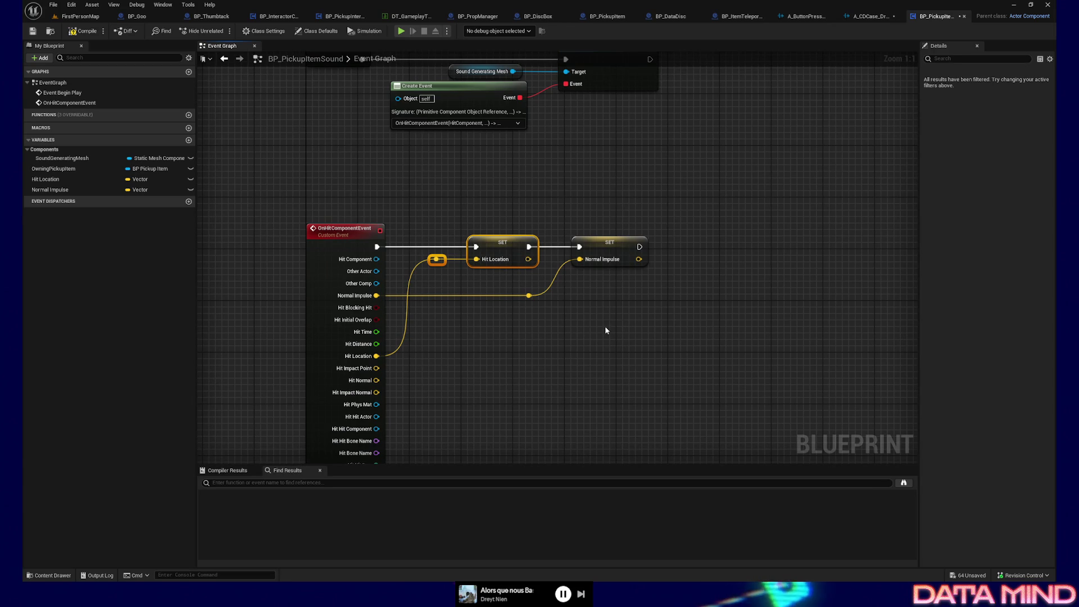
key(alt+Tab)
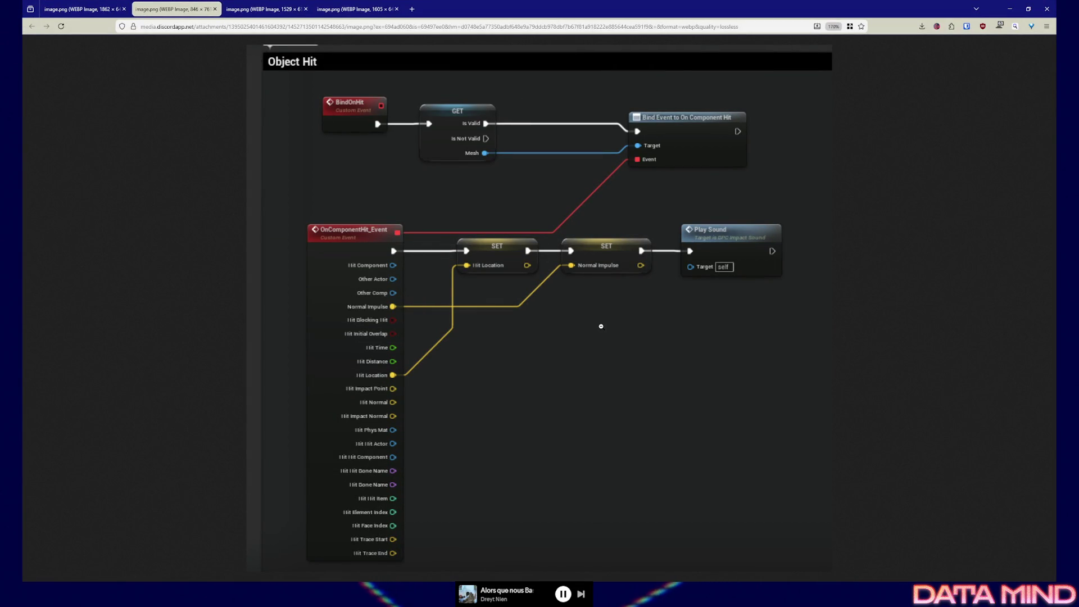
key(alt+Tab)
drag(584, 343, 575, 327)
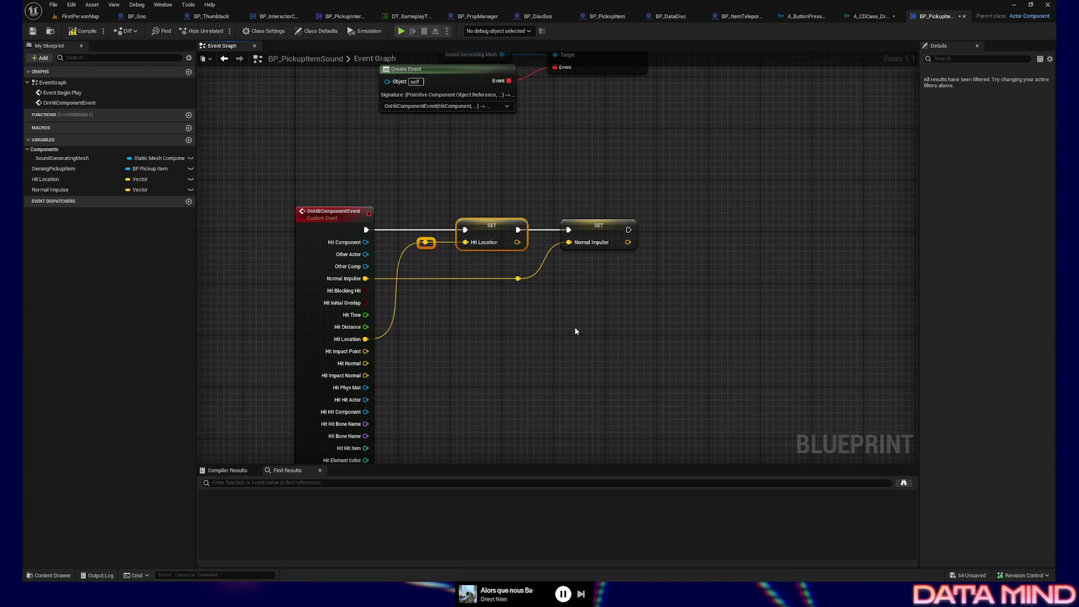
key(alt+Tab)
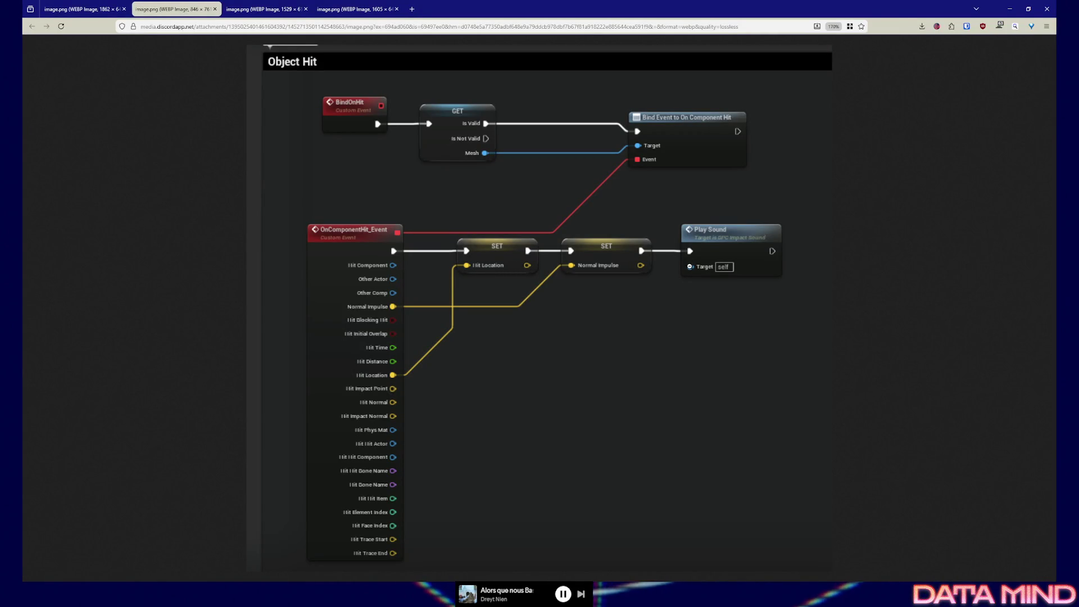
key(ctrl+Tab)
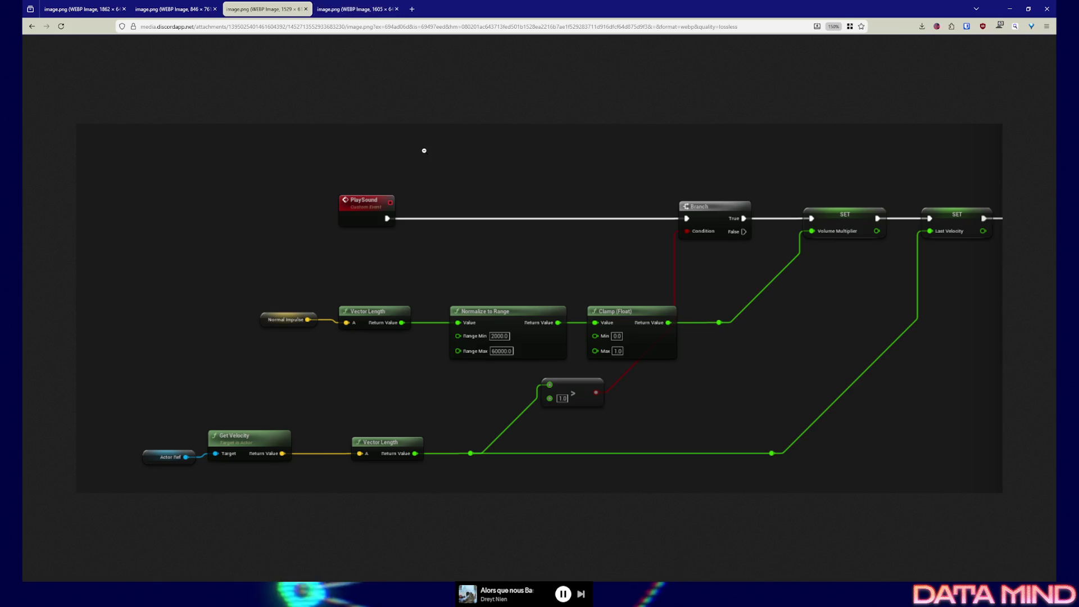
key(alt+Tab)
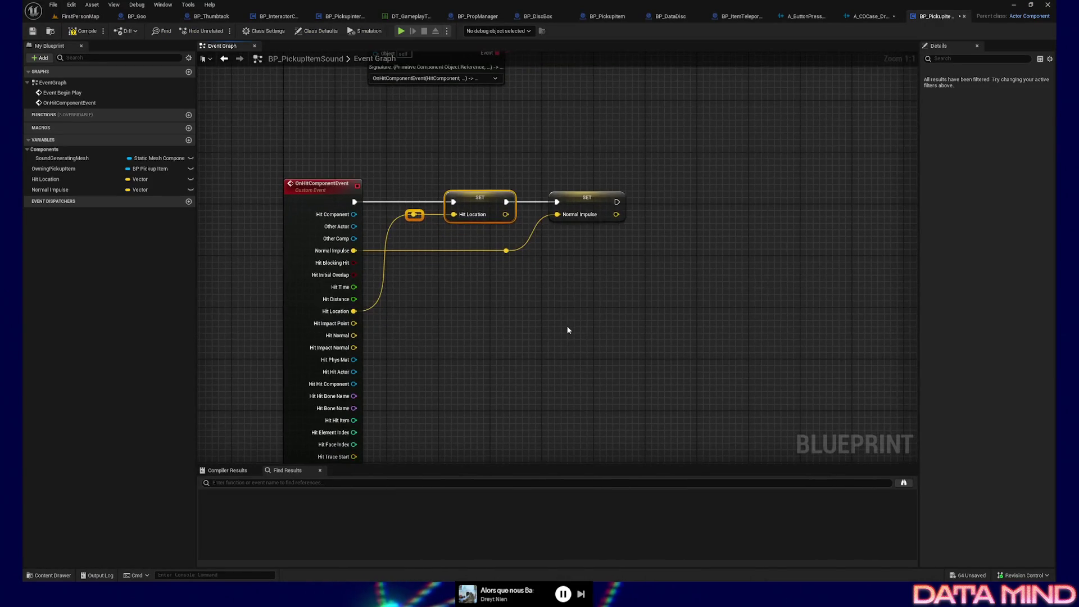
key(alt+Tab)
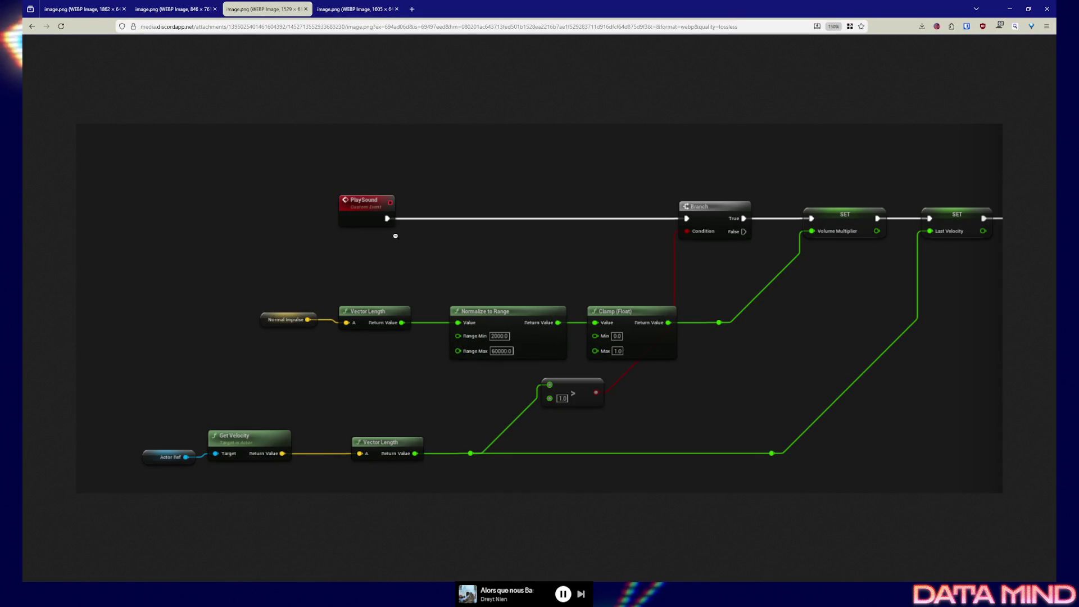
key(alt+Tab)
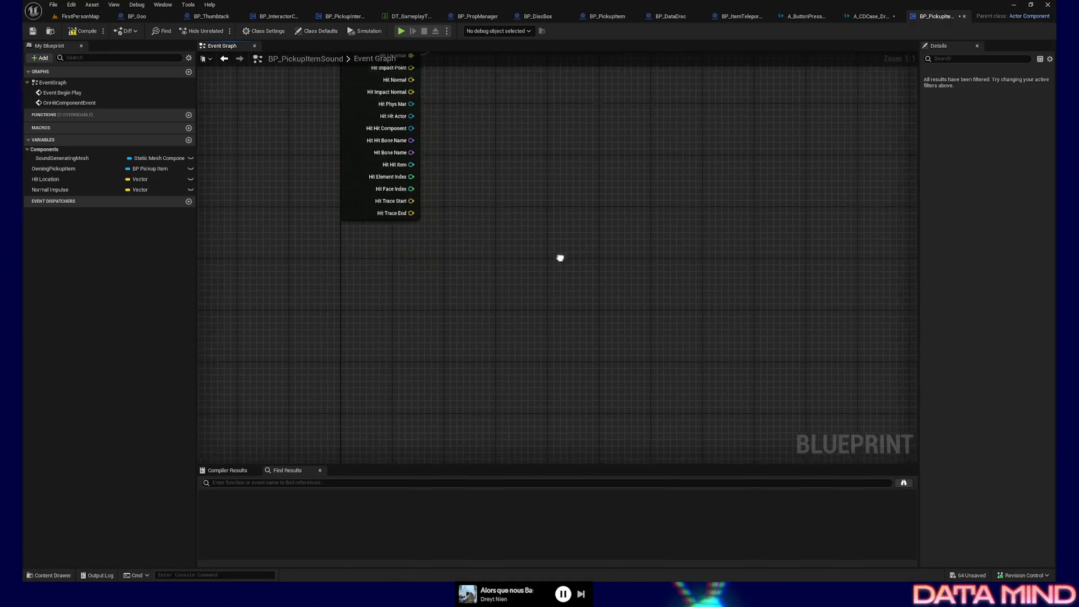
Add a custom event node named PlaySoundTheR0Way.
right_click(333, 352)
text(custom event)
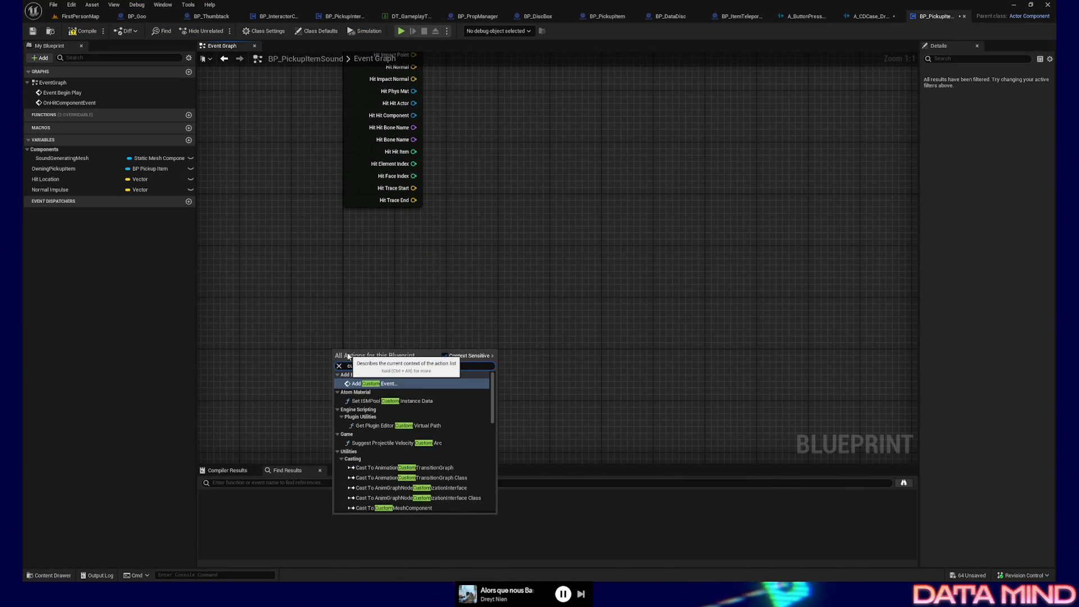
key(Return)
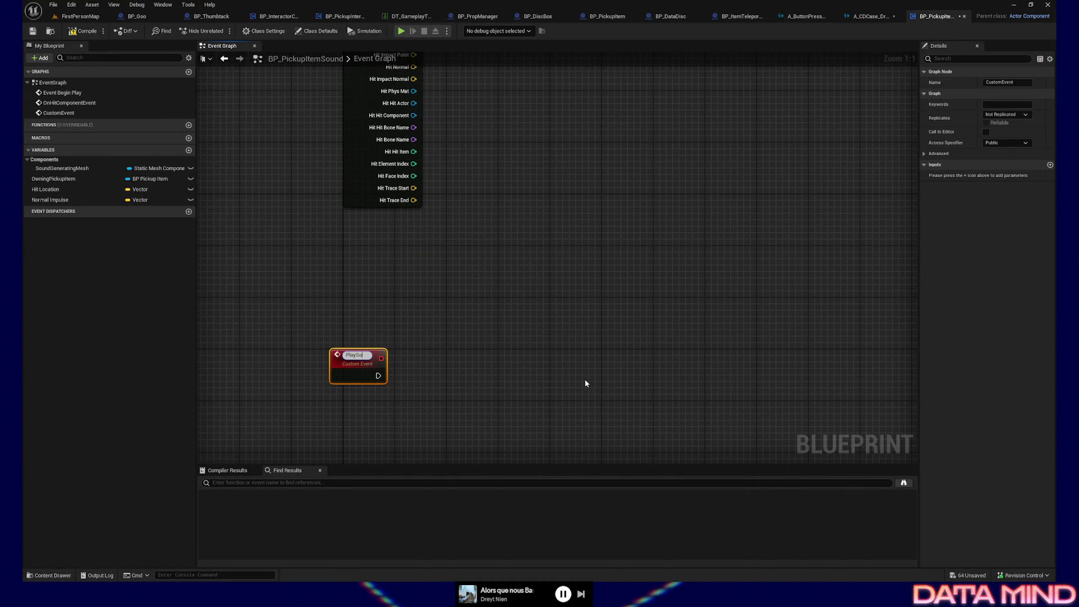
text(undTheR0Way)
key(Return)
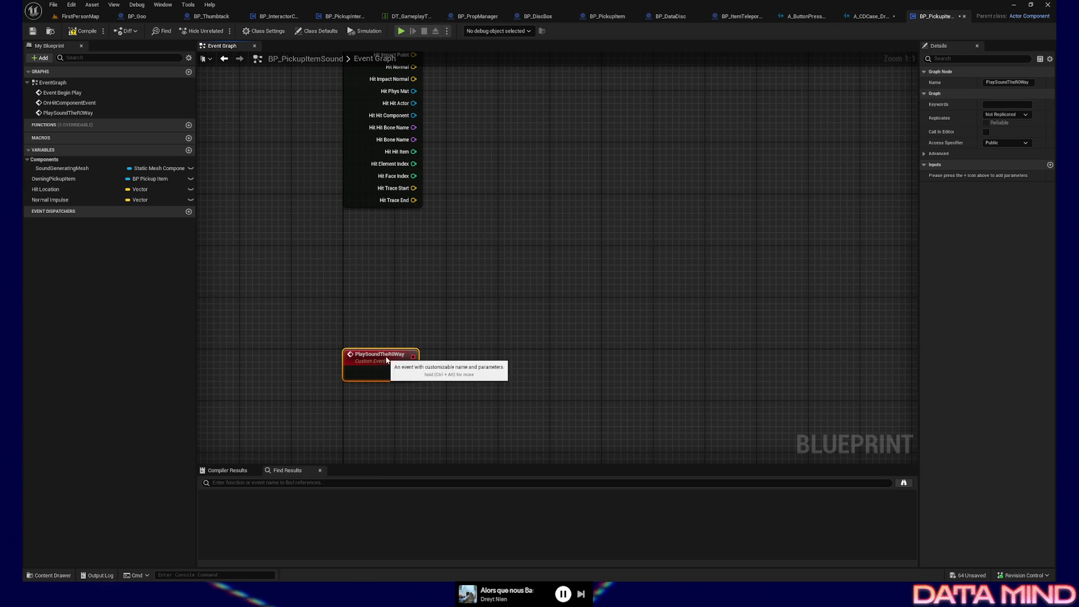
Check the reference graph, then pull a connection from the new event's execution output.
scroll(470, 387, down, 3)
scroll(396, 305, up, 3)
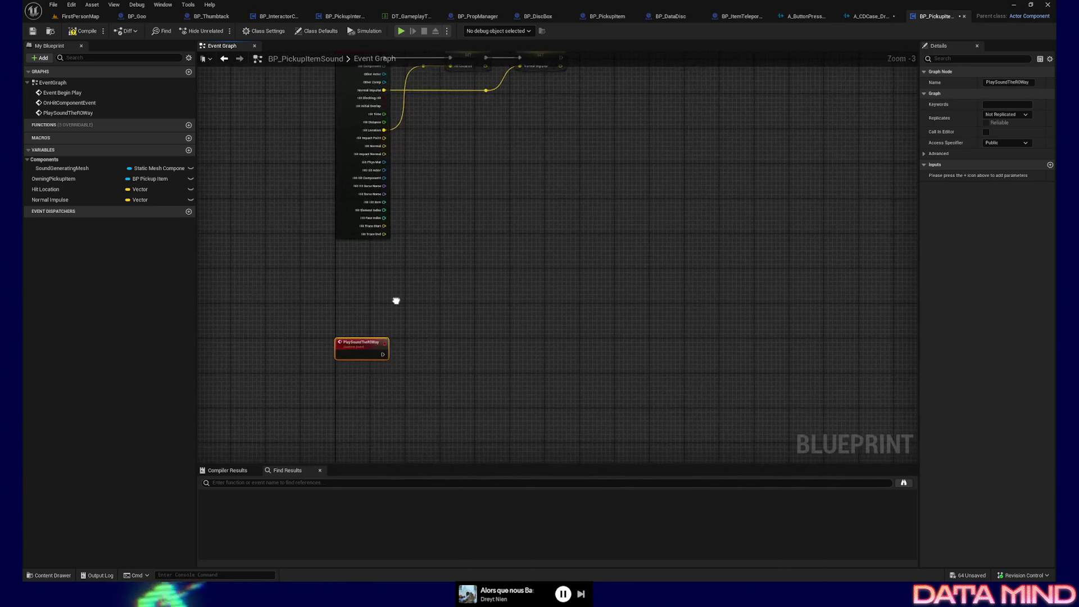
scroll(392, 363, down, 3)
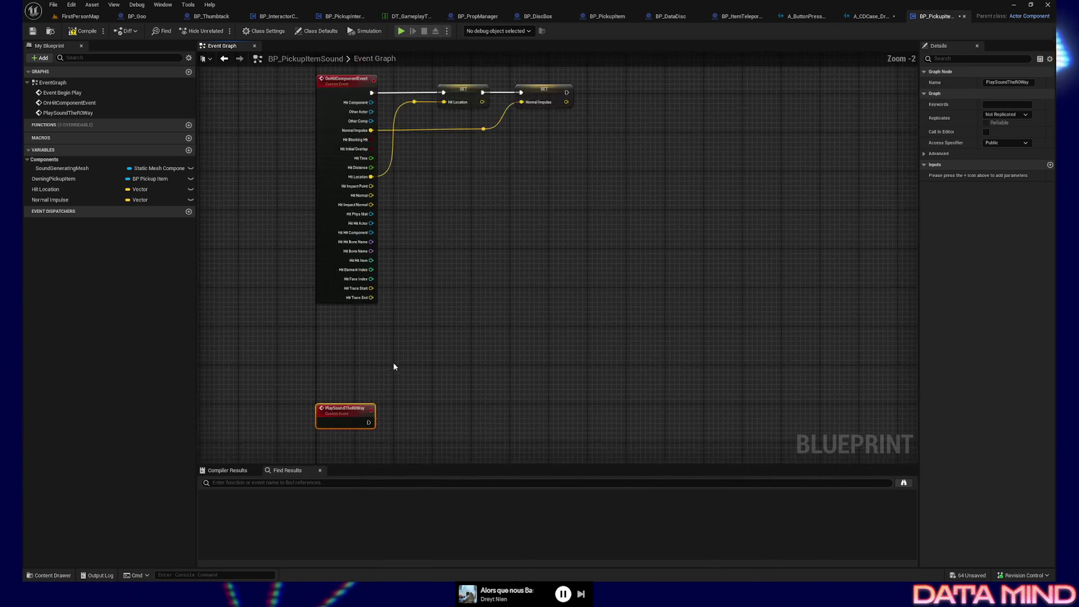
scroll(399, 305, up, 2)
key(alt+Tab)
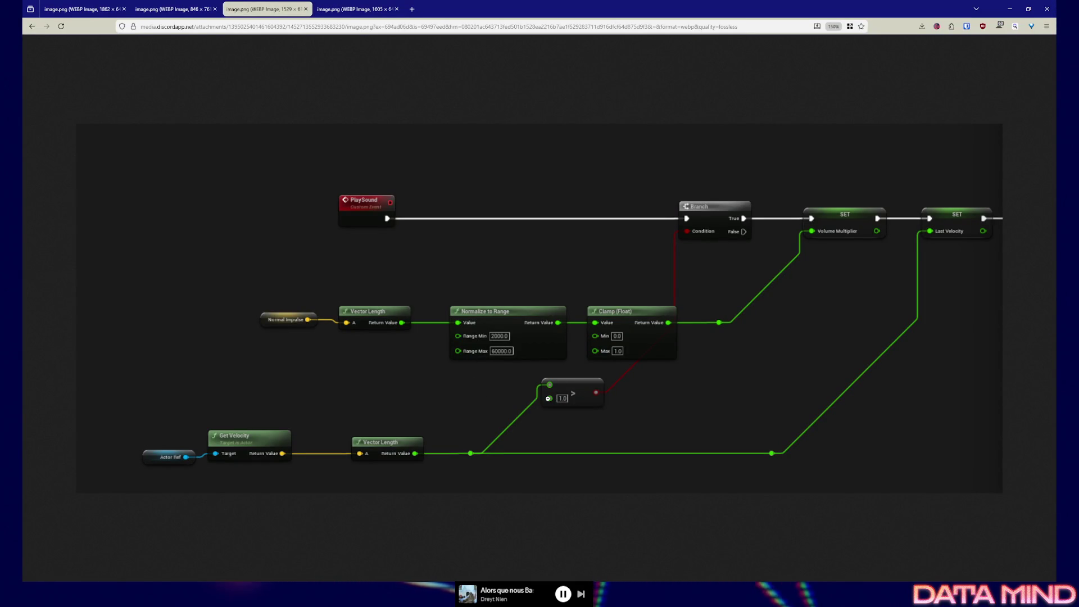
key(alt+Tab)
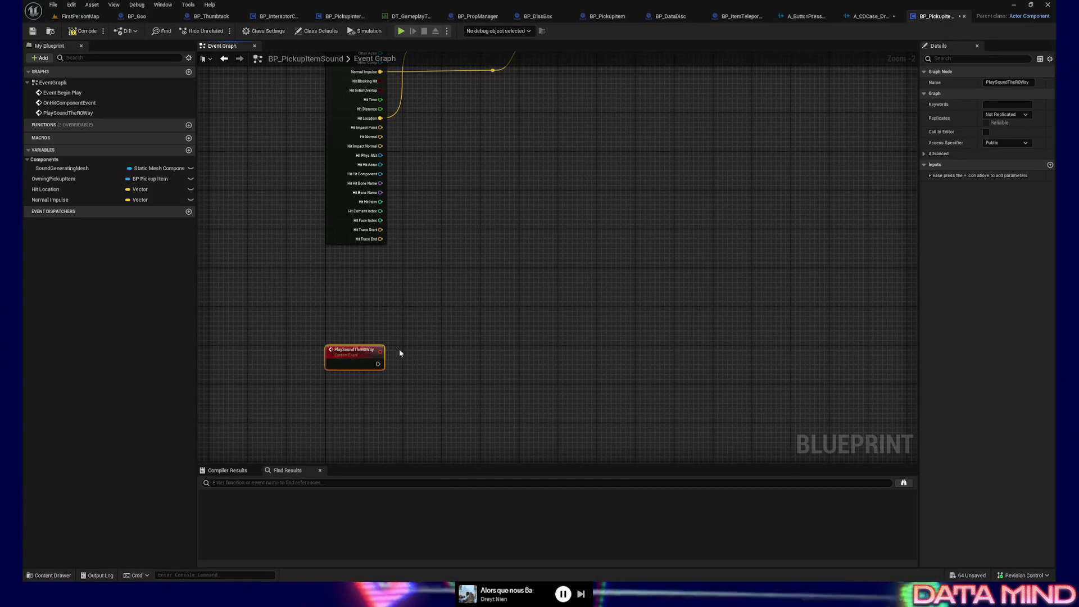
drag(377, 364, 693, 367)
Add a Branch after the custom event with a Greater comparison feeding its Condition.
text(b)
key(Return)
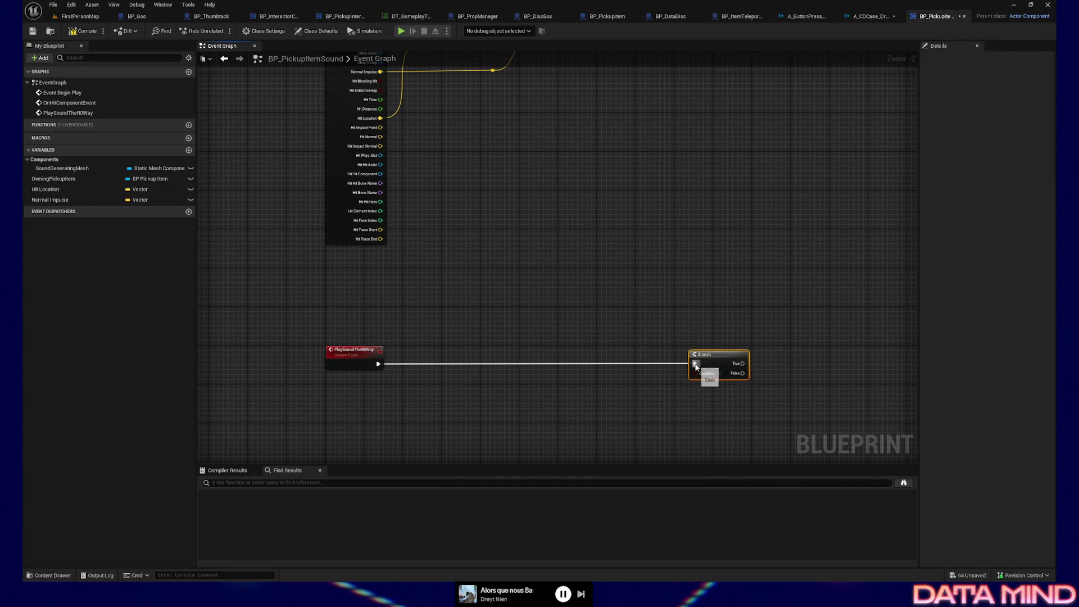
mouse_move(700, 380)
mouse_down()
mouse_move(659, 413)
mouse_move(645, 445)
mouse_up()
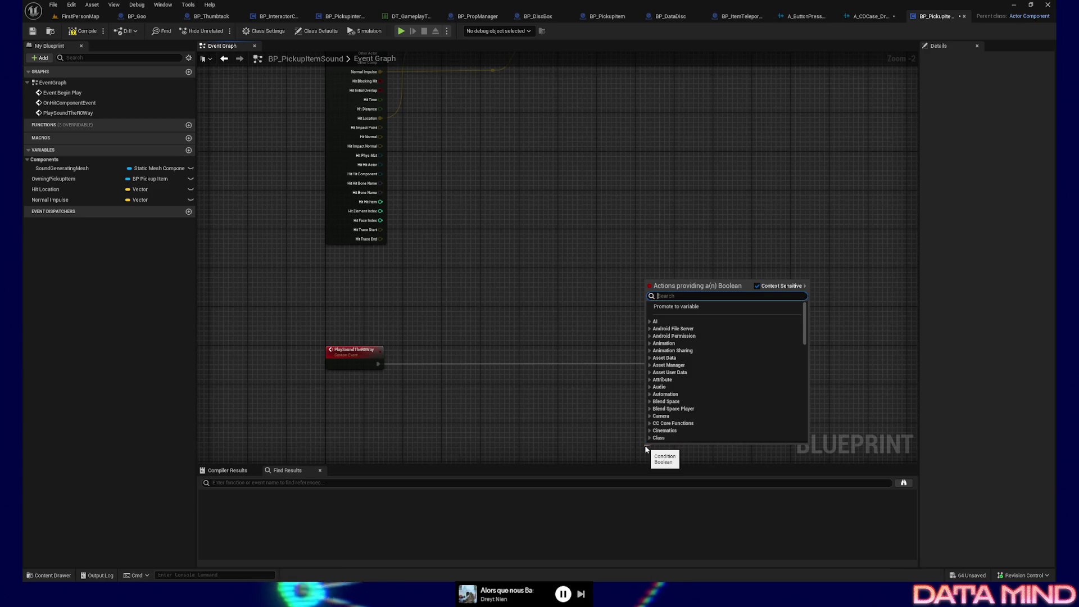
text(>)
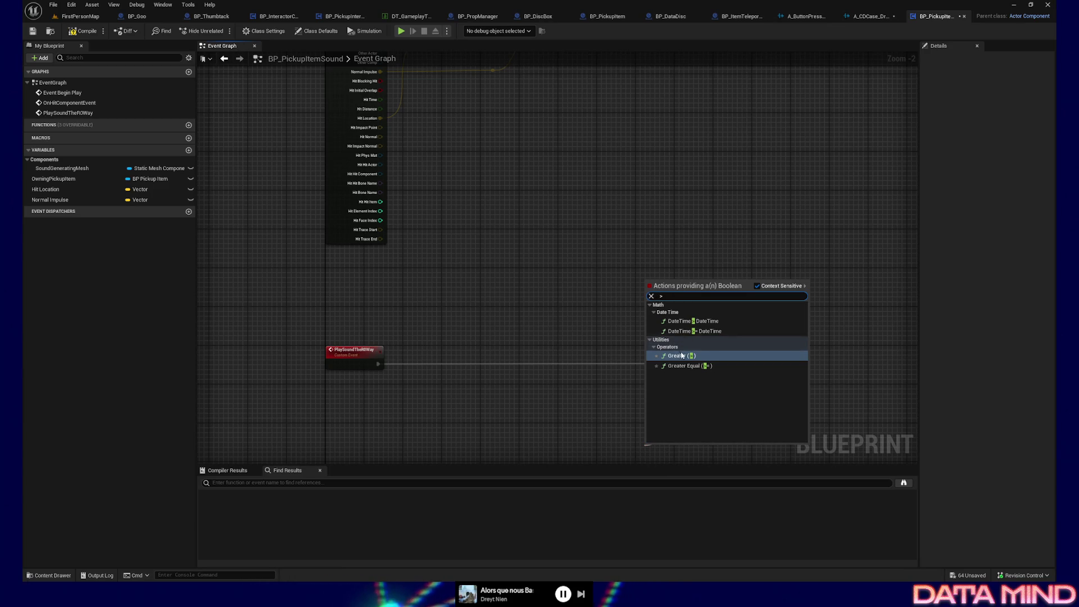
click(681, 356)
drag(654, 334, 620, 396)
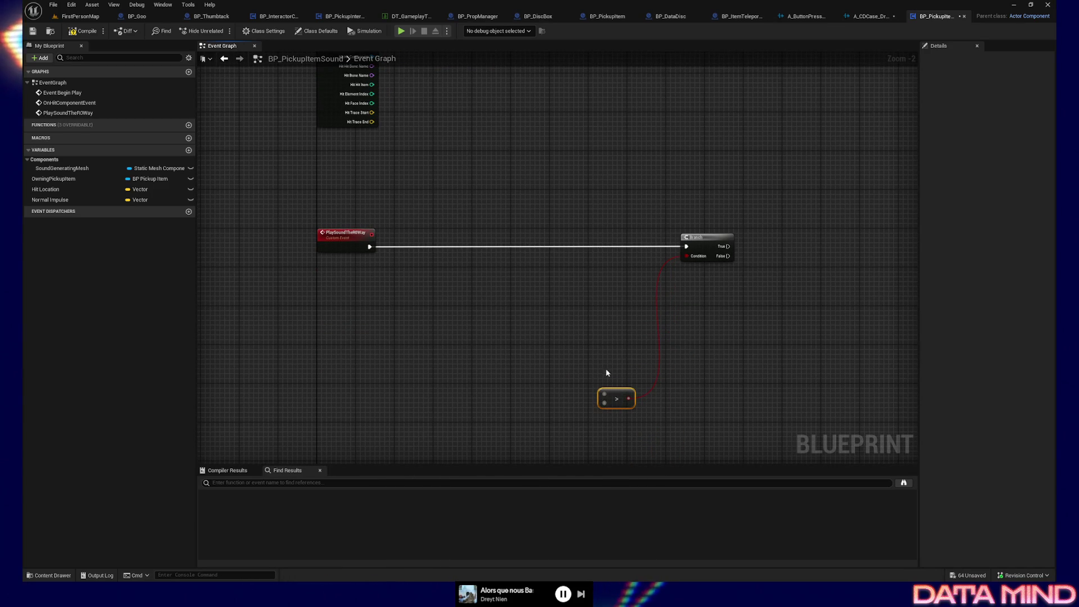
Convert the Greater node to floats and set its B threshold to 1.5.
right_click(604, 403)
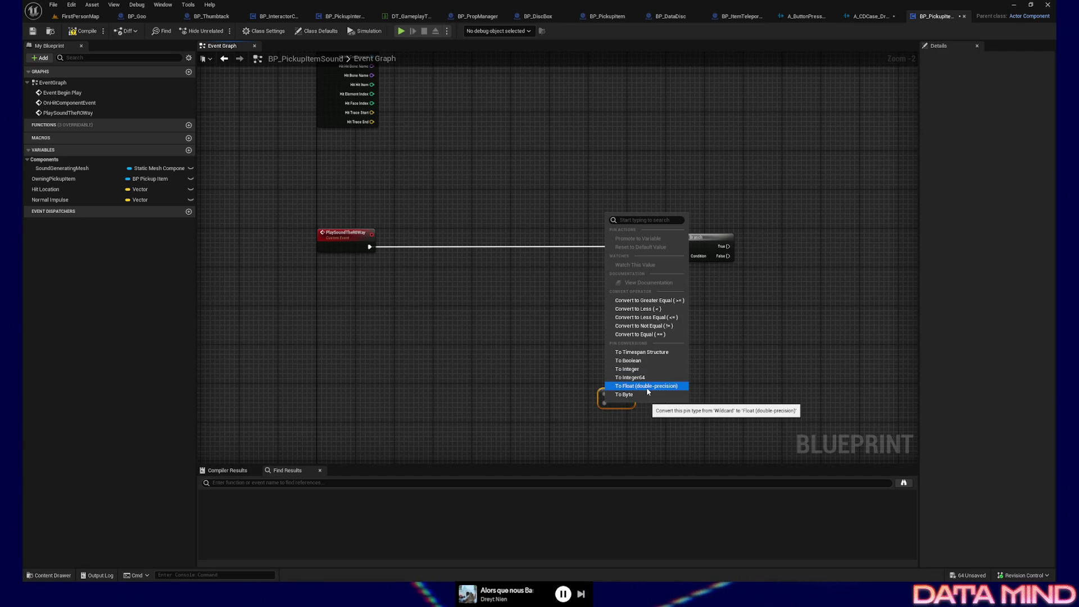
click(646, 386)
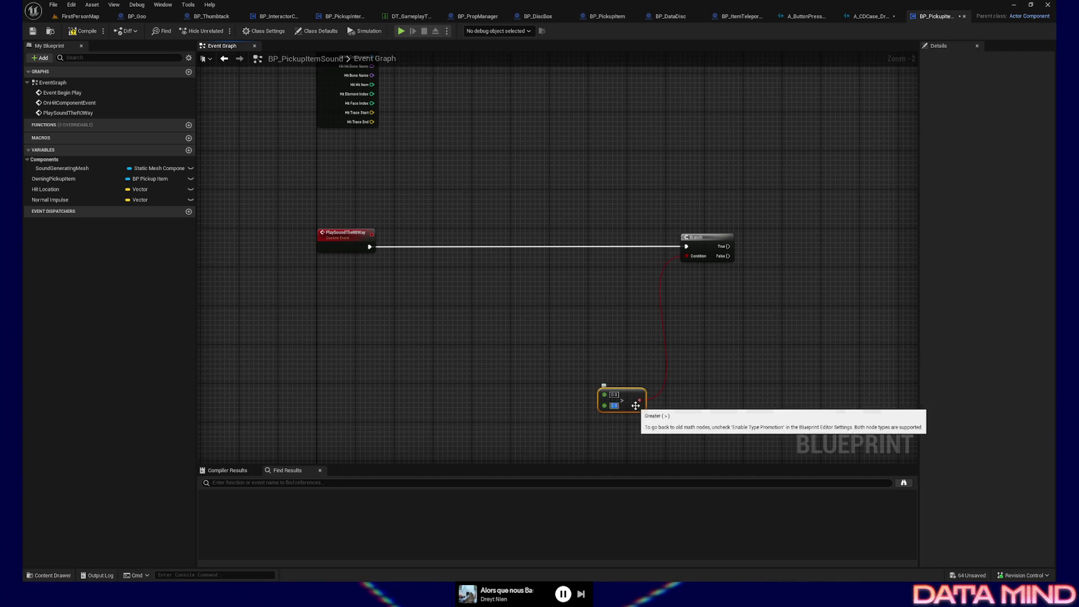
click(614, 405)
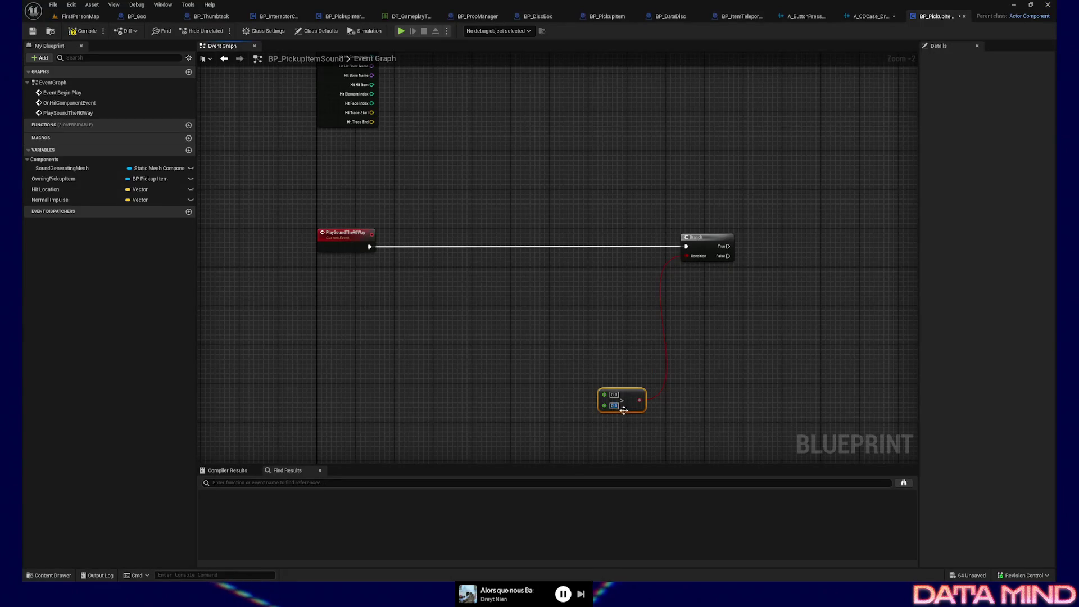
text(1.5)
key(Return)
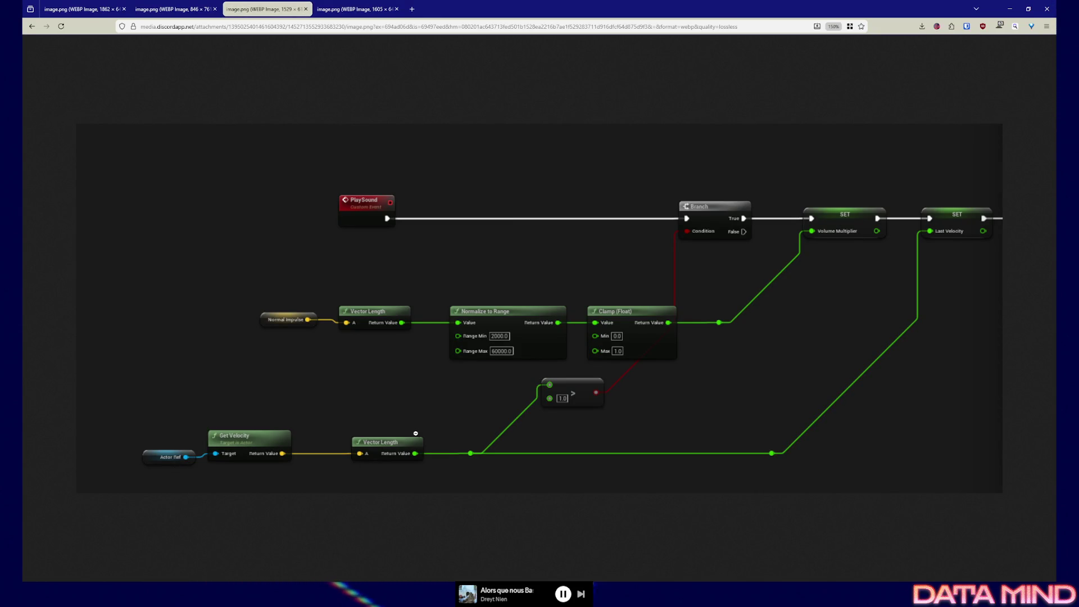
Add a Get Owner node, deleting a mistakenly added Get Parent node.
key(alt+Tab)
mouse_move(468, 415)
mouse_down()
mouse_move(574, 364)
mouse_move(550, 339)
mouse_up()
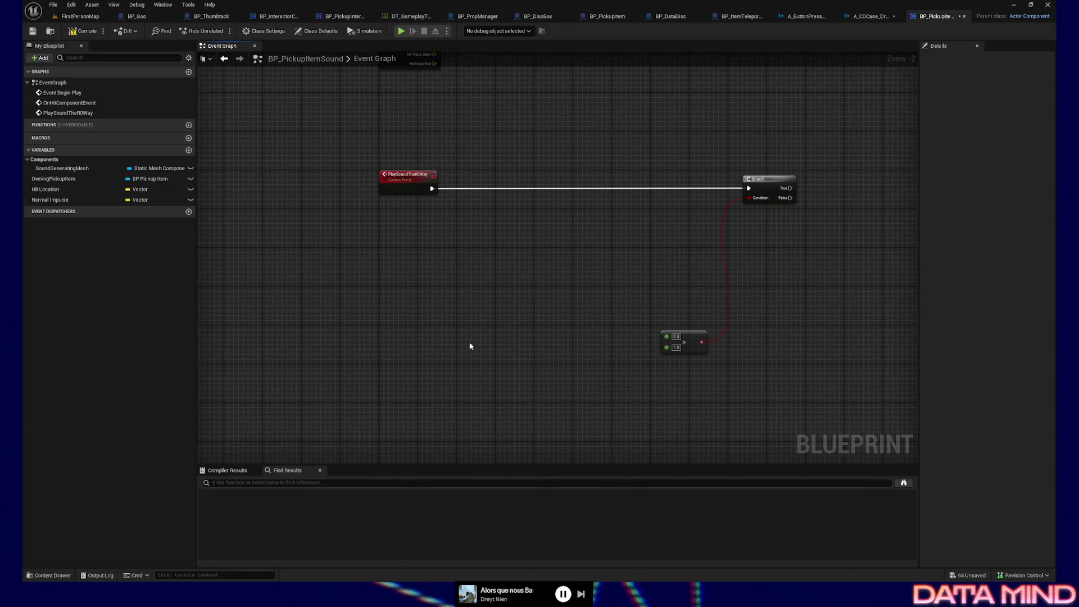
right_click(400, 352)
text(get parent)
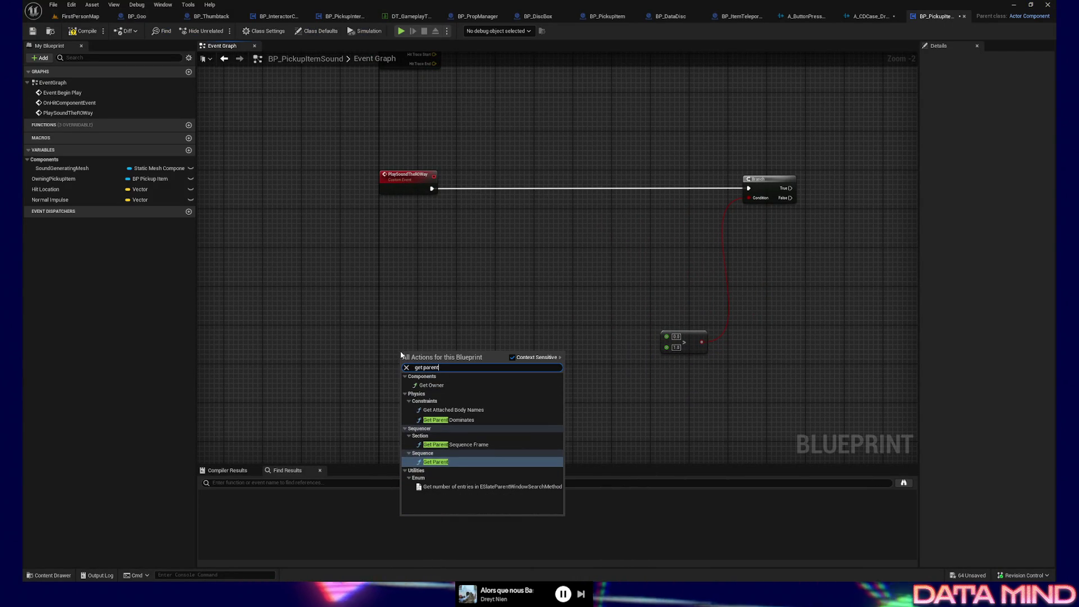
key(Return)
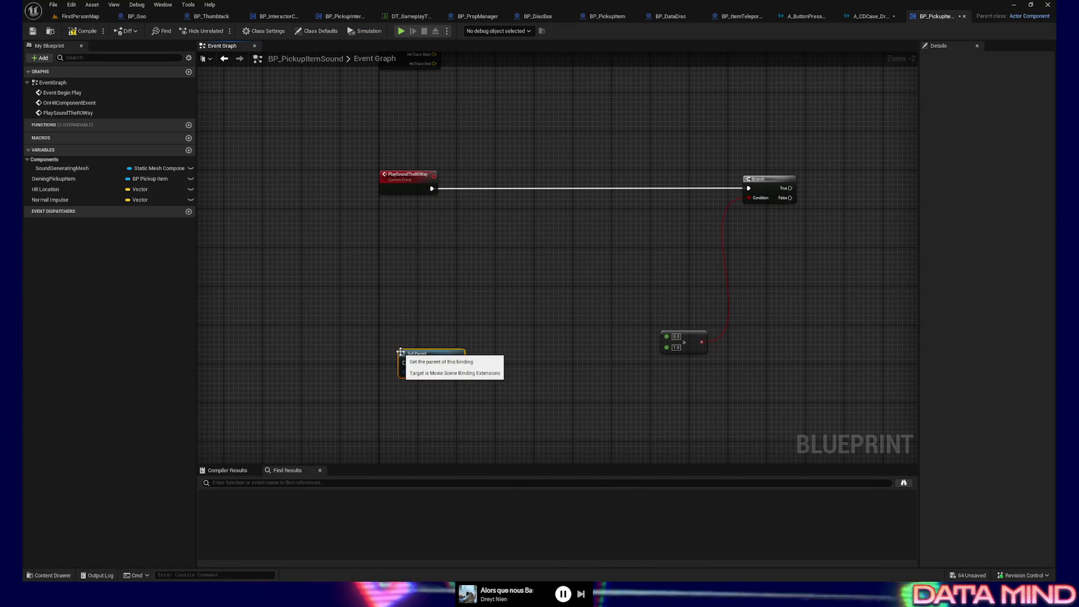
key(Delete)
right_click(405, 364)
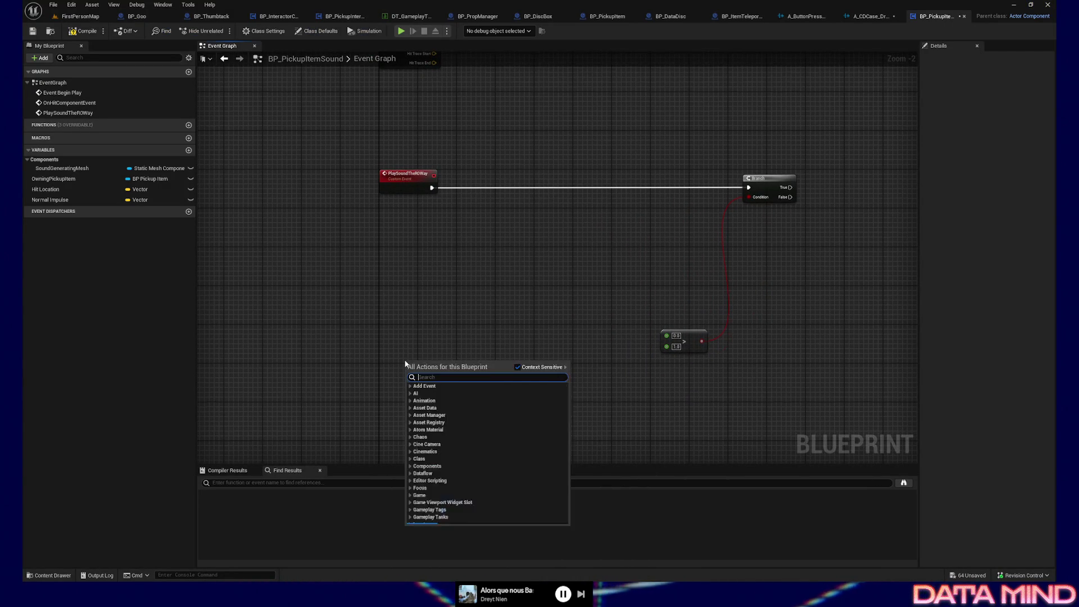
text(get owner)
key(Return)
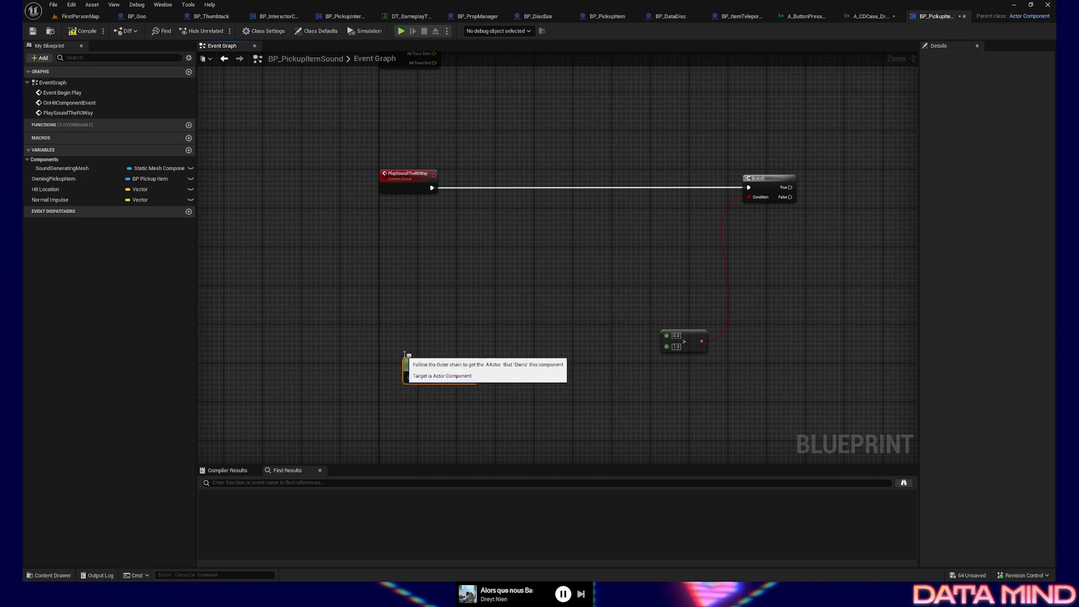
Add Get Velocity on the owner and a Vector Length node from the velocity output.
drag(472, 378, 532, 374)
text(get veloc)
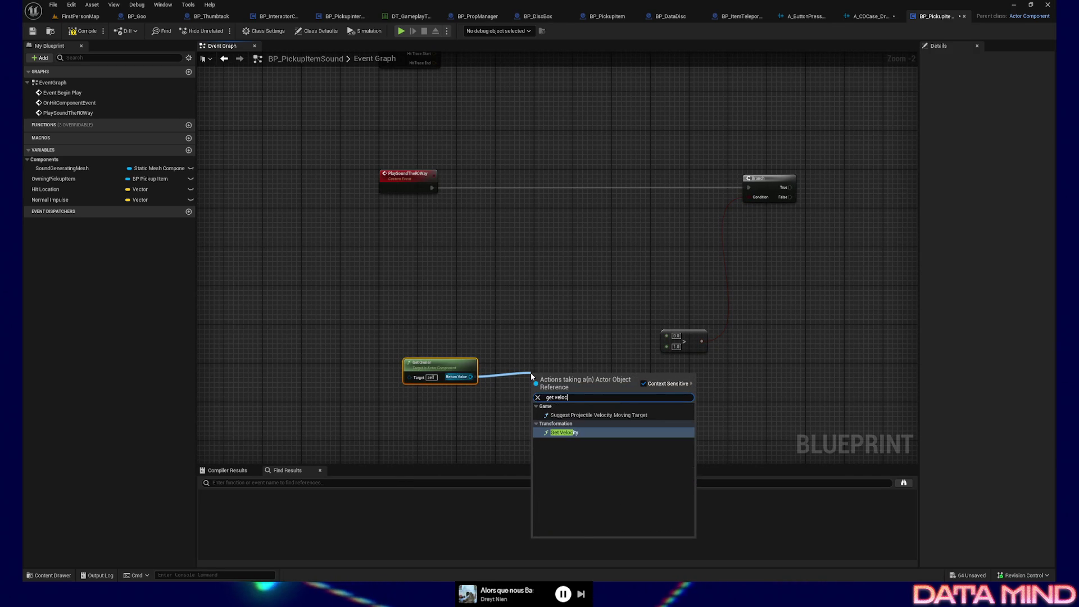
key(Return)
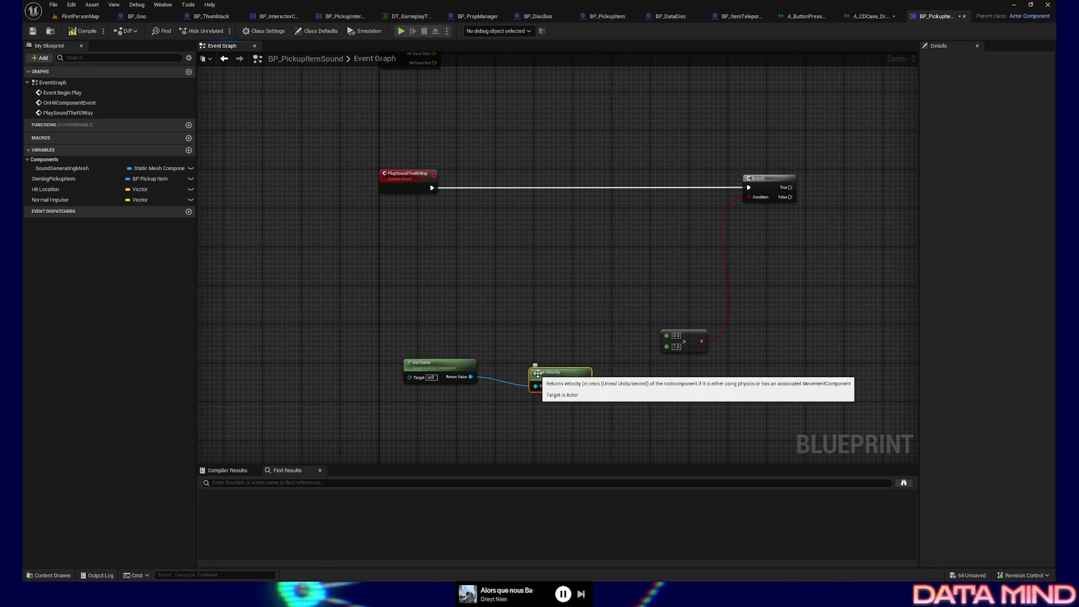
key(alt+Tab)
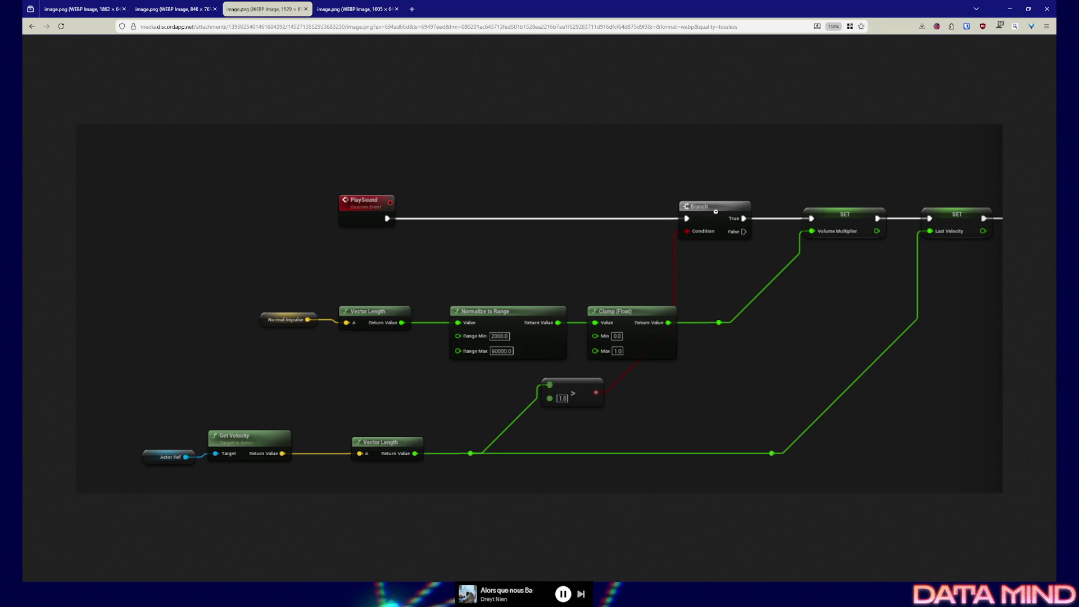
key(alt+Tab)
drag(544, 400, 544, 400)
mouse_move(525, 359)
mouse_down()
mouse_move(346, 374)
mouse_move(474, 390)
mouse_move(456, 389)
mouse_up()
text(vector lengt)
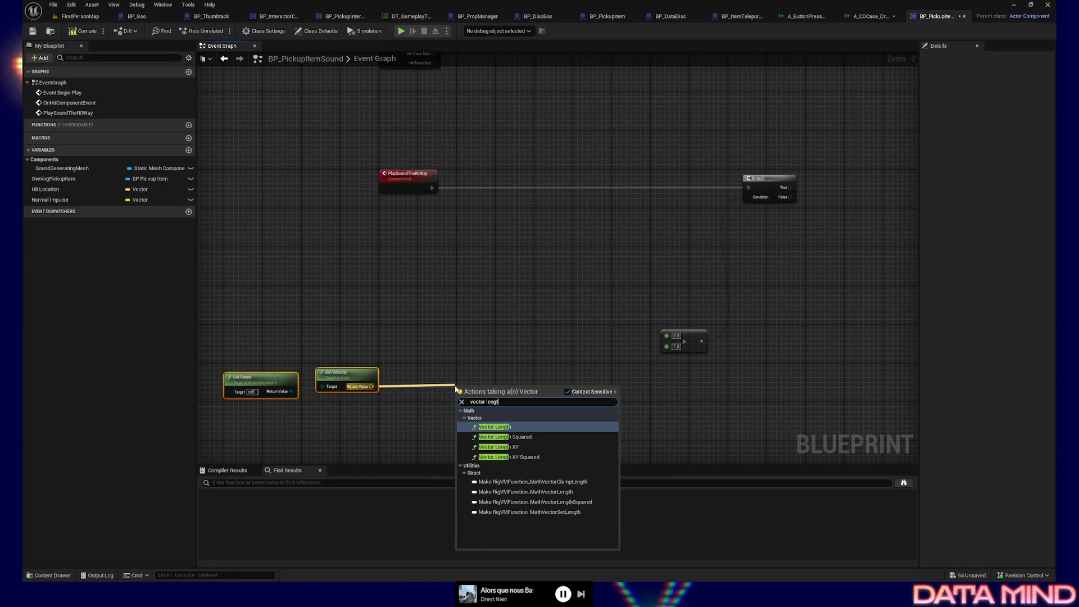
key(Return)
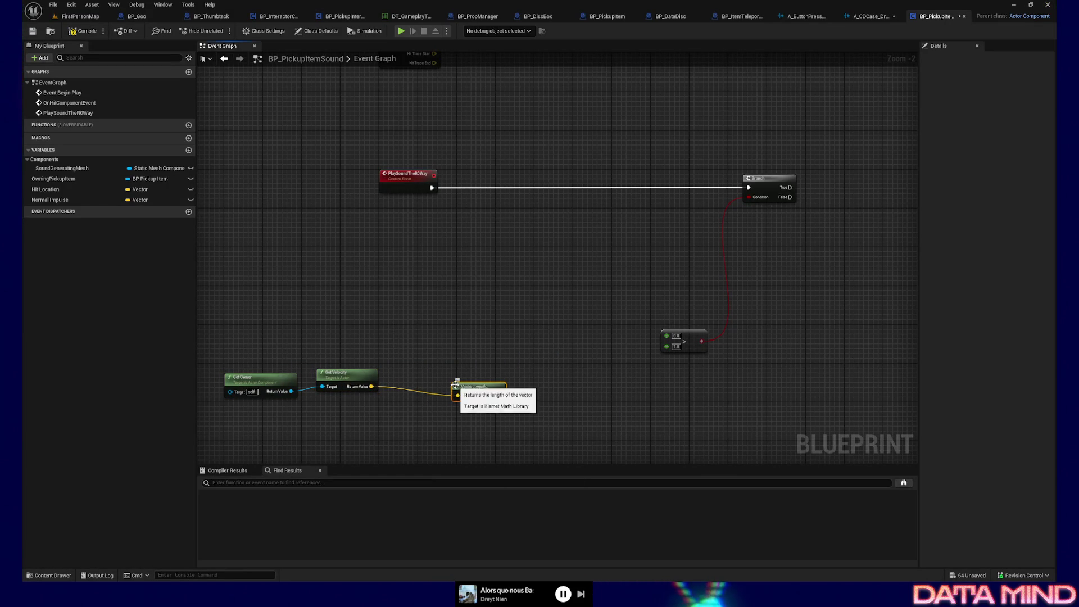
Line up and reposition the Get Owner, Get Velocity and Vector Length nodes.
key(q)
drag(260, 353, 369, 406)
key(q)
key(Right)
key(Right)
key(Right)
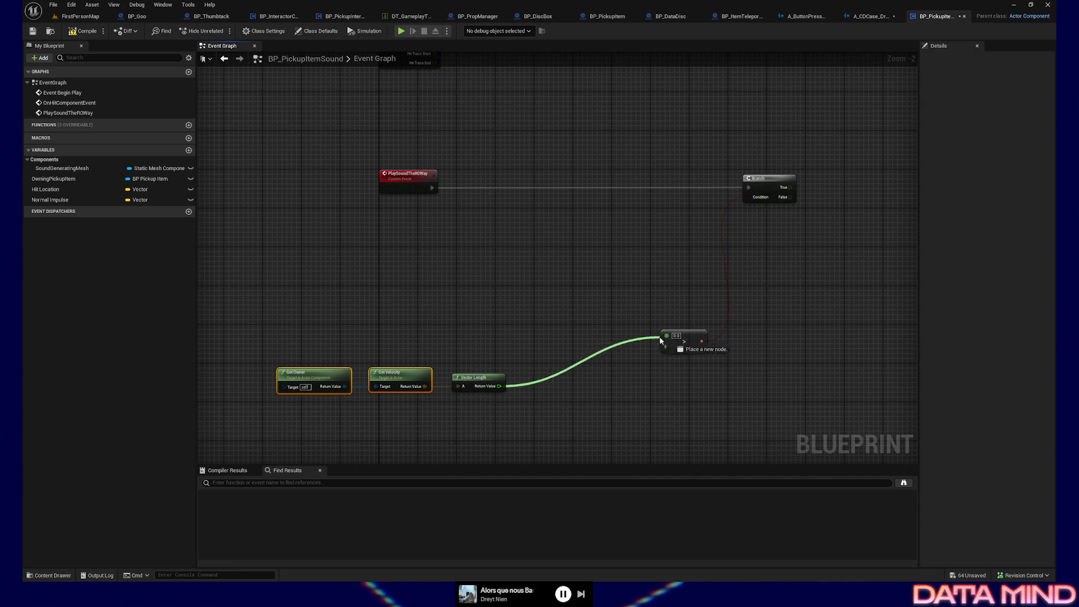
mouse_move(478, 381)
mouse_down()
mouse_move(544, 348)
mouse_move(567, 353)
mouse_up()
Replace Get Owner with an Owning Pickup Item getter wired into Get Velocity's Target.
mouse_move(53, 179)
mouse_down()
mouse_move(272, 310)
mouse_move(385, 325)
mouse_move(463, 358)
mouse_up()
click(303, 316)
click(393, 344)
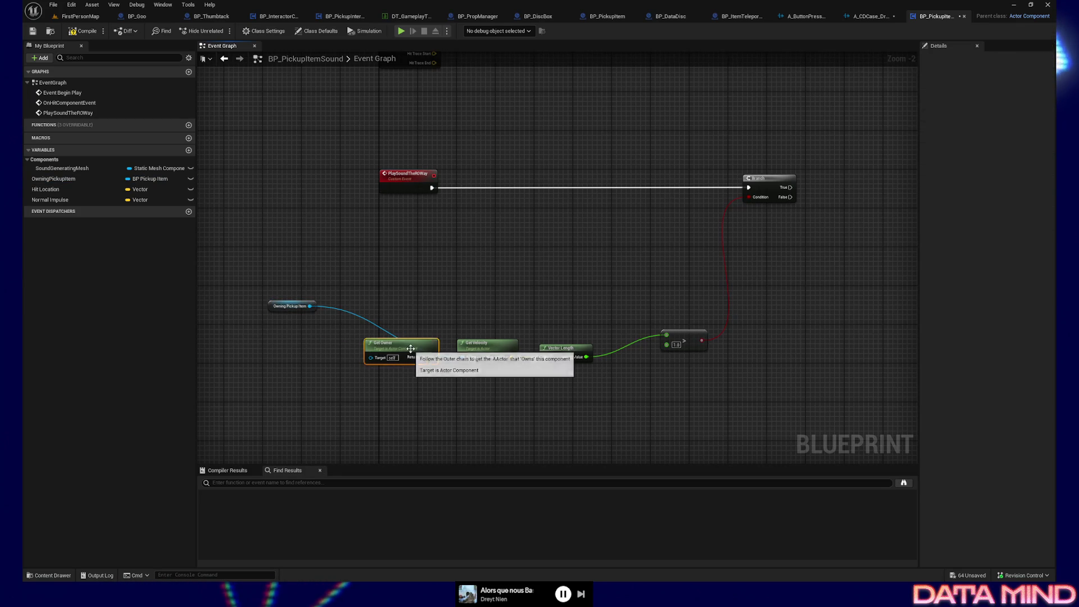
key(Delete)
drag(282, 310, 316, 340)
Straighten the Owning Pickup Item and comparison wires, then check the reference screenshot.
drag(636, 403, 623, 398)
key(q)
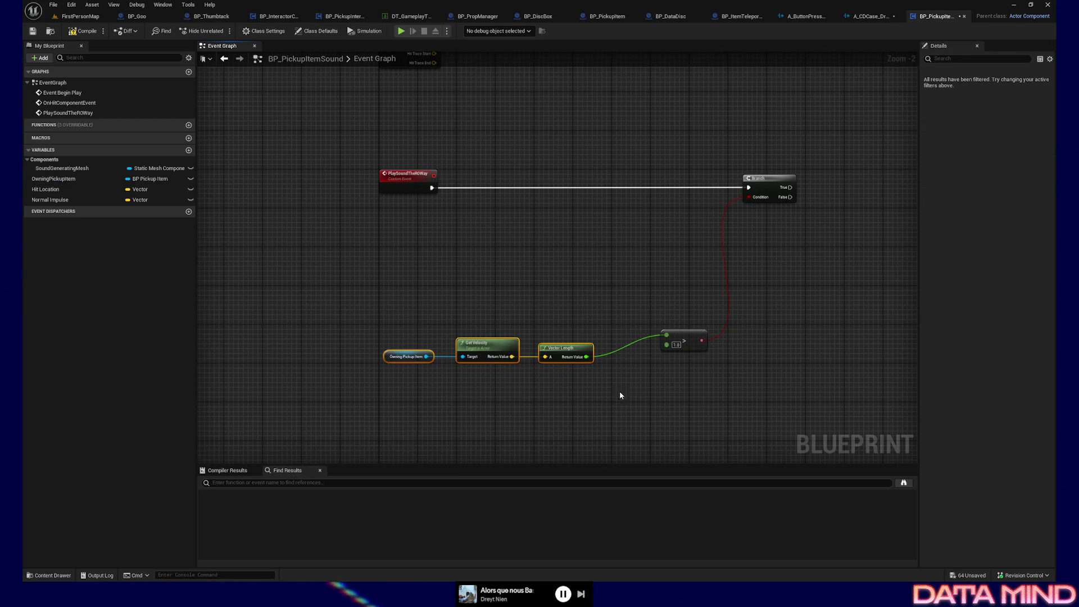
key(q)
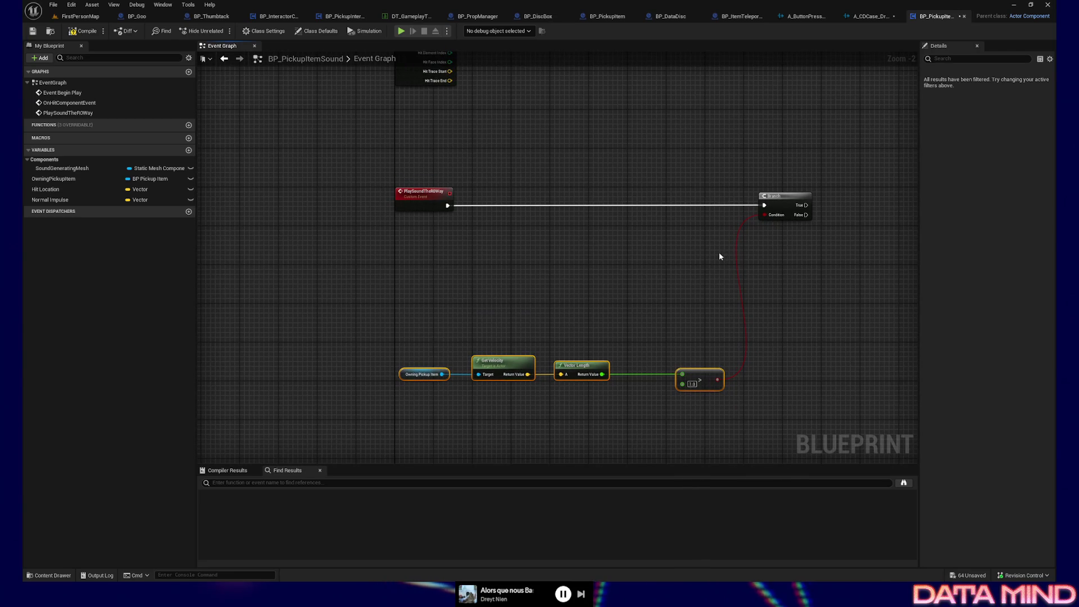
key(alt+Tab)
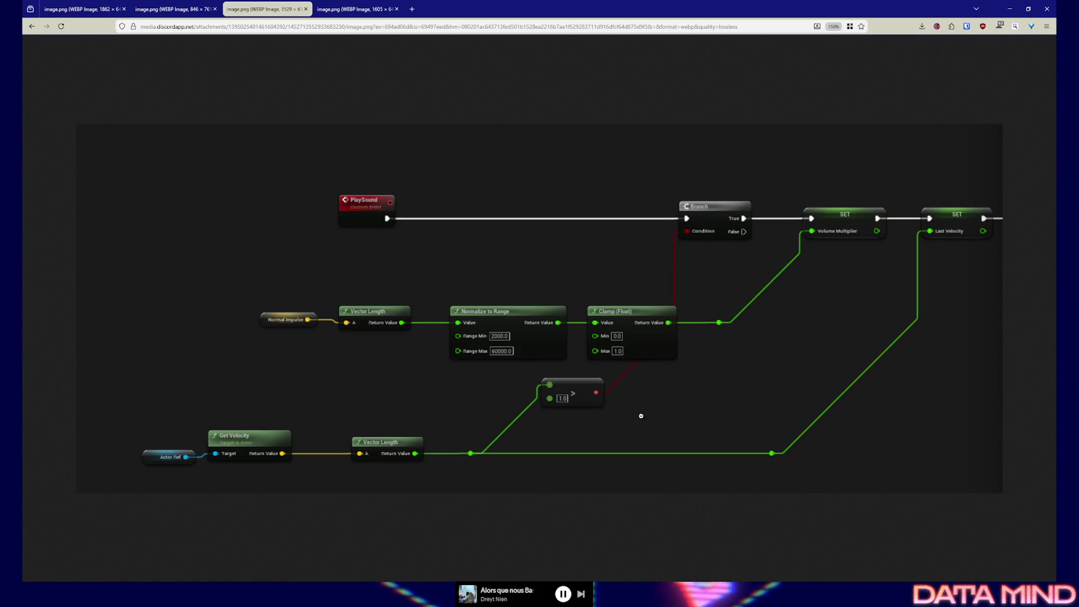
Reset the reference image zoom and enlarge it to 160%.
right_click(849, 394)
key(ctrl+0)
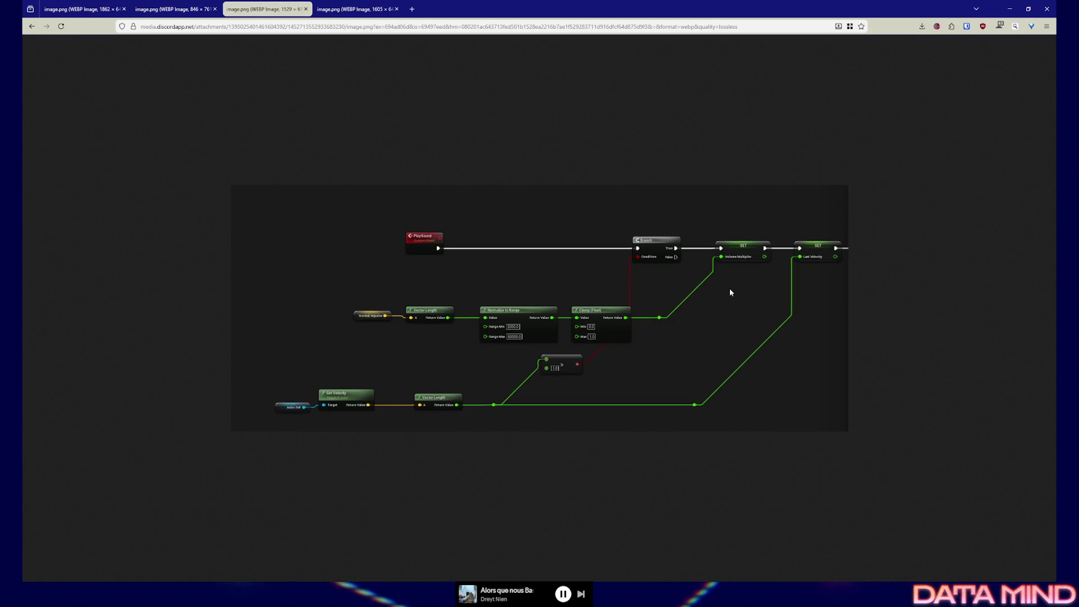
ctrl+scroll(813, 313, up, 5)
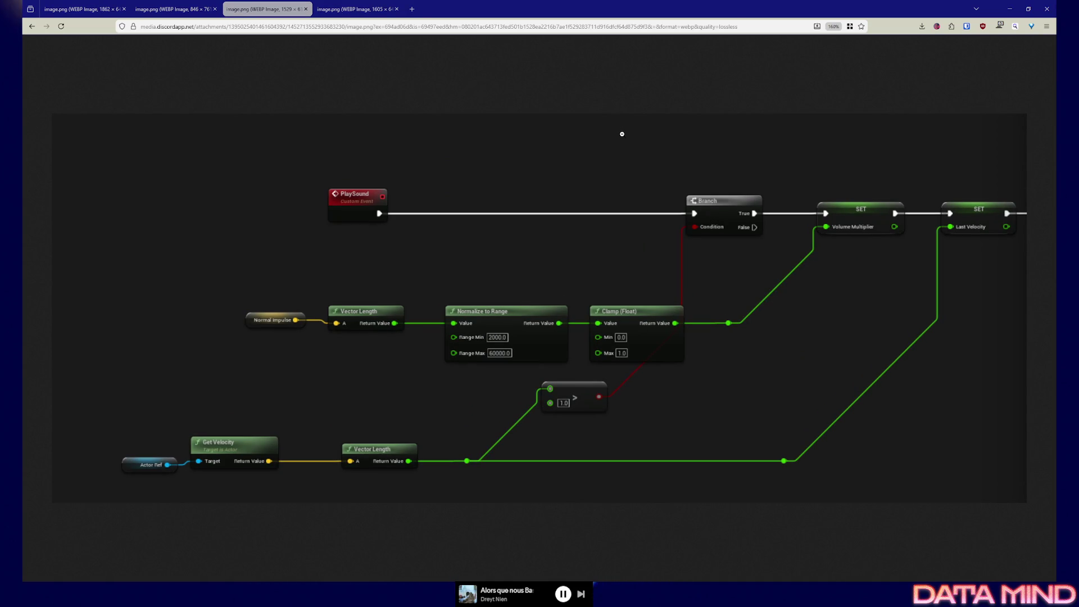
Place a Normal Impulse getter in the PlaySound graph and search for Vector Length from it.
key(alt+Tab)
mouse_move(61, 200)
mouse_down()
mouse_move(475, 332)
mouse_move(365, 325)
mouse_move(482, 329)
mouse_move(472, 327)
mouse_up()
click(395, 339)
text(vb)
key(BackSpace)
text(ector len)
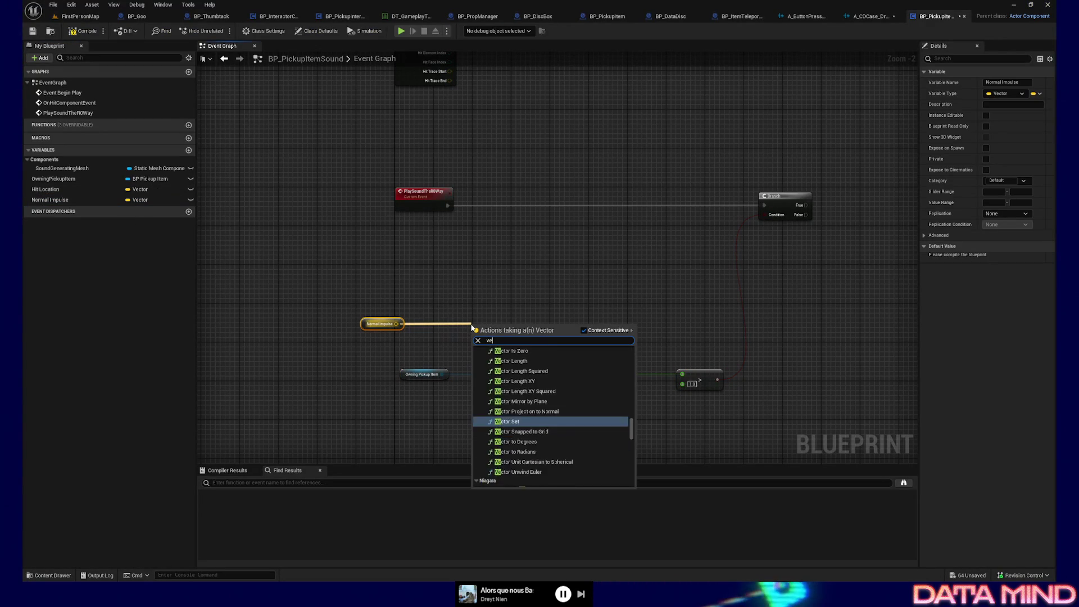
Add a Vector Length node on Normal Impulse and check the reference.
key(Return)
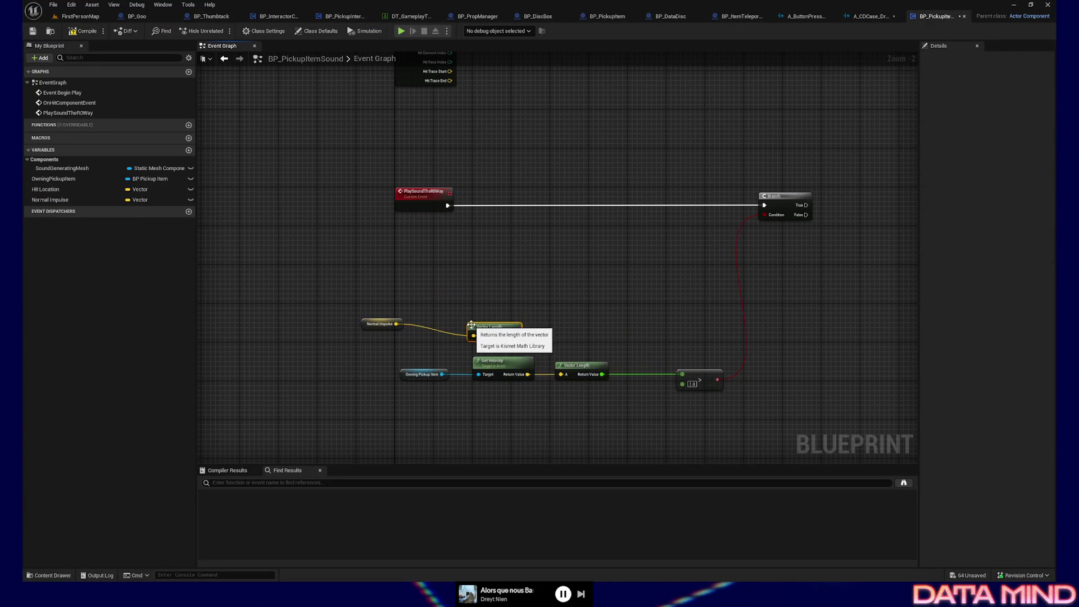
drag(489, 318, 438, 317)
key(alt+Tab)
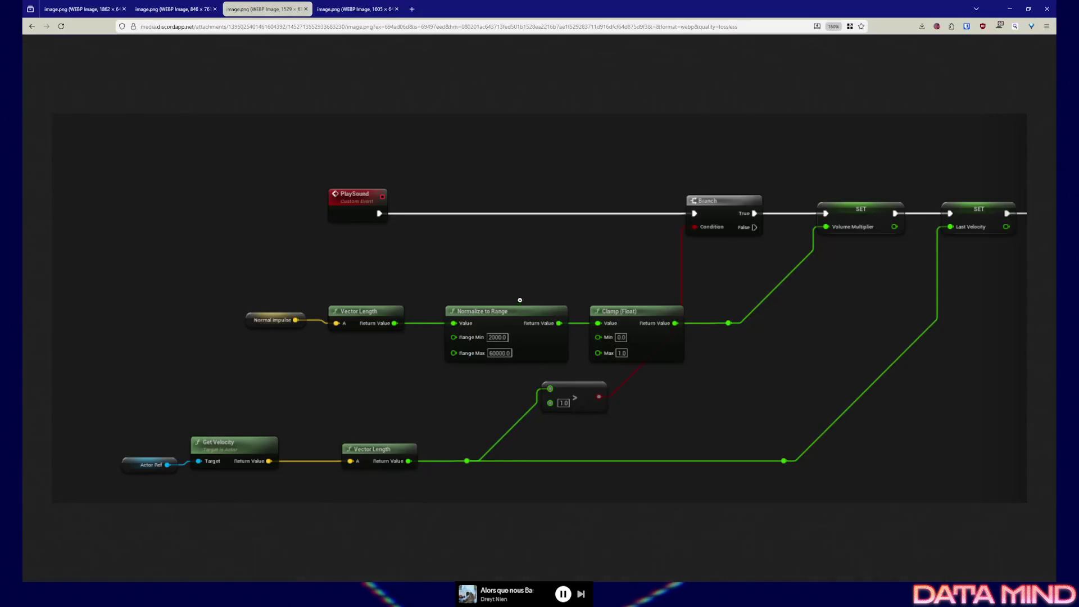
key(alt+Tab)
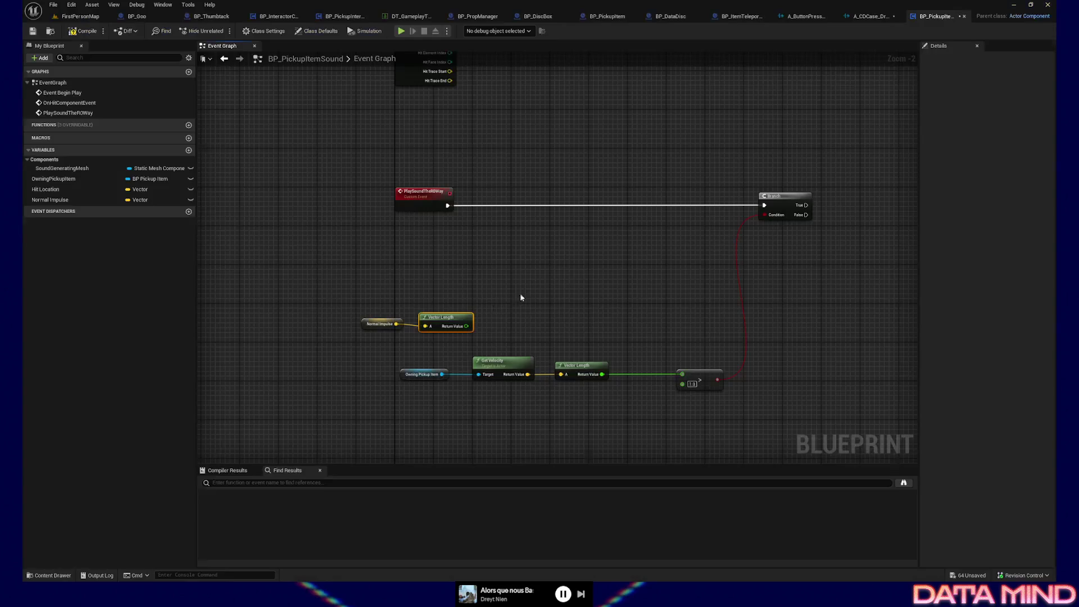
Add Normalize to Range after Vector Length with Range Min 2000 and Range Max 60000.
drag(467, 326, 529, 321)
text(normalize to ran)
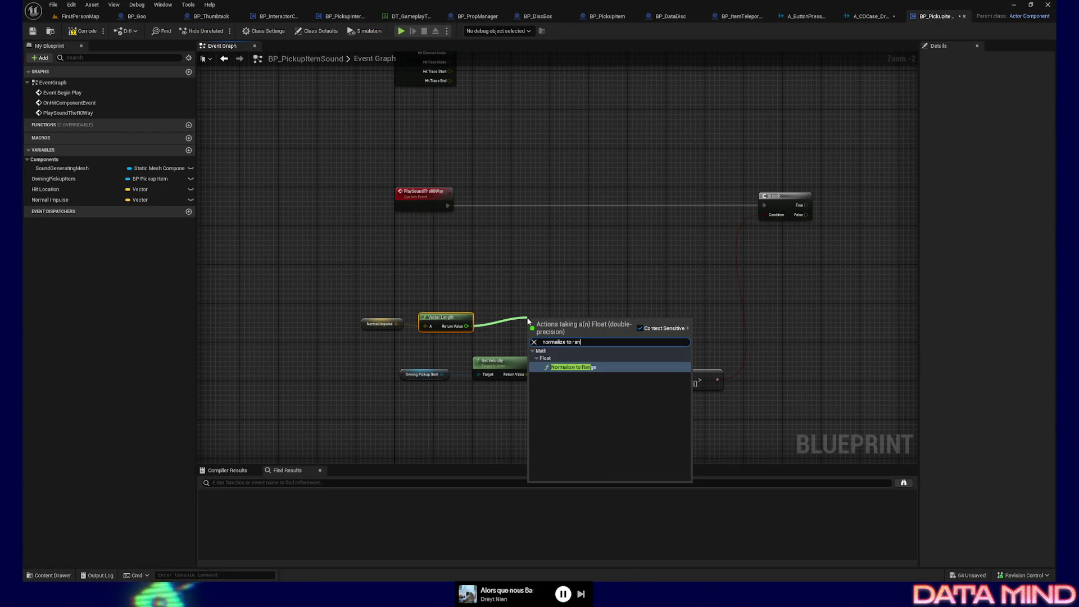
key(Return)
drag(379, 295, 581, 323)
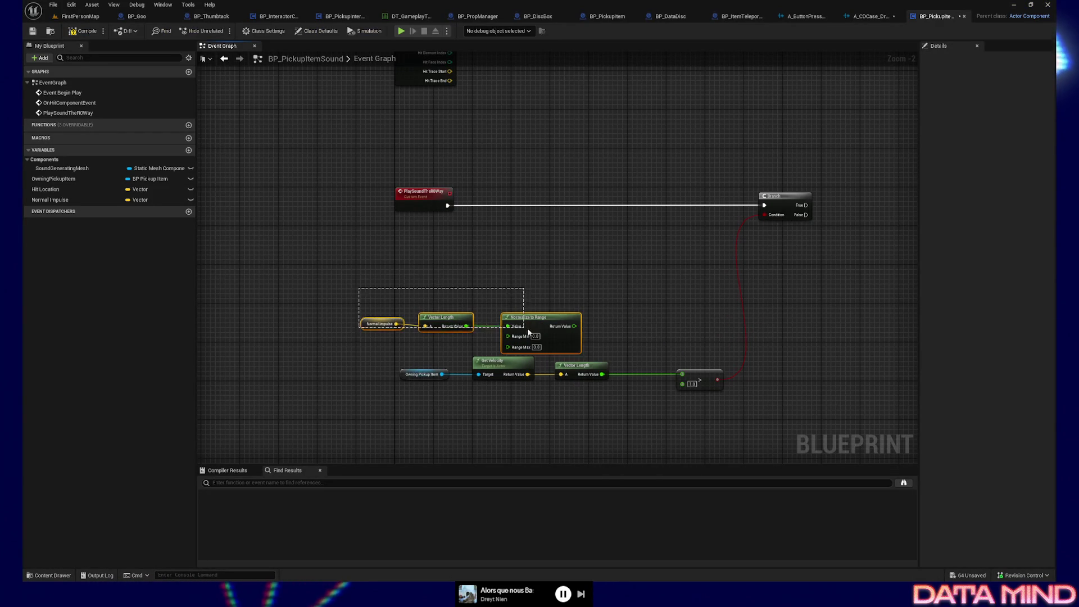
drag(501, 330, 528, 319)
key(alt+Tab)
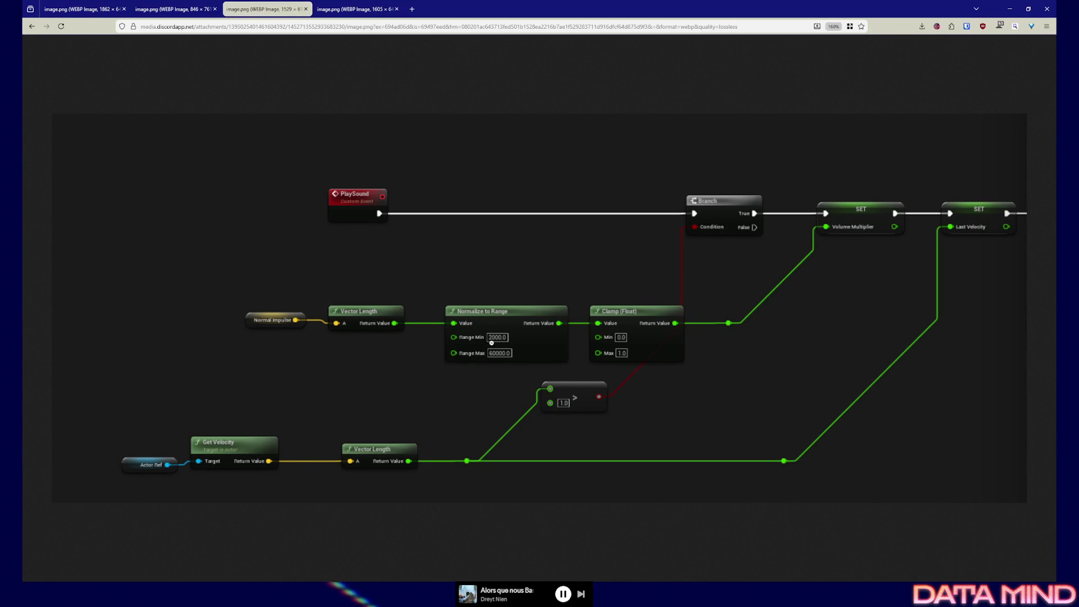
key(alt+Tab)
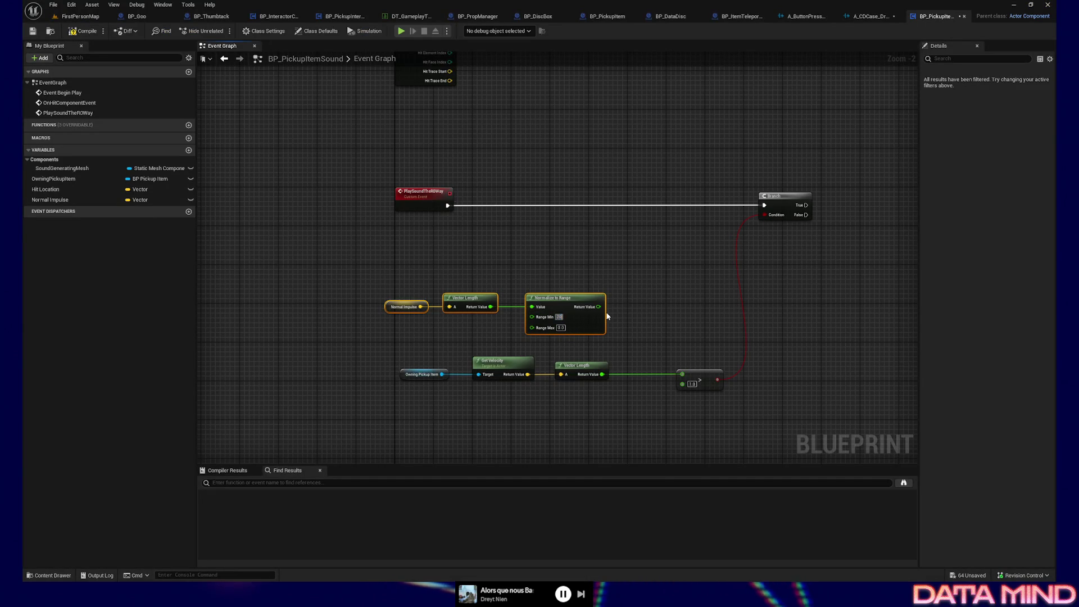
text(00)
key(Tab)
text(50000)
click(726, 308)
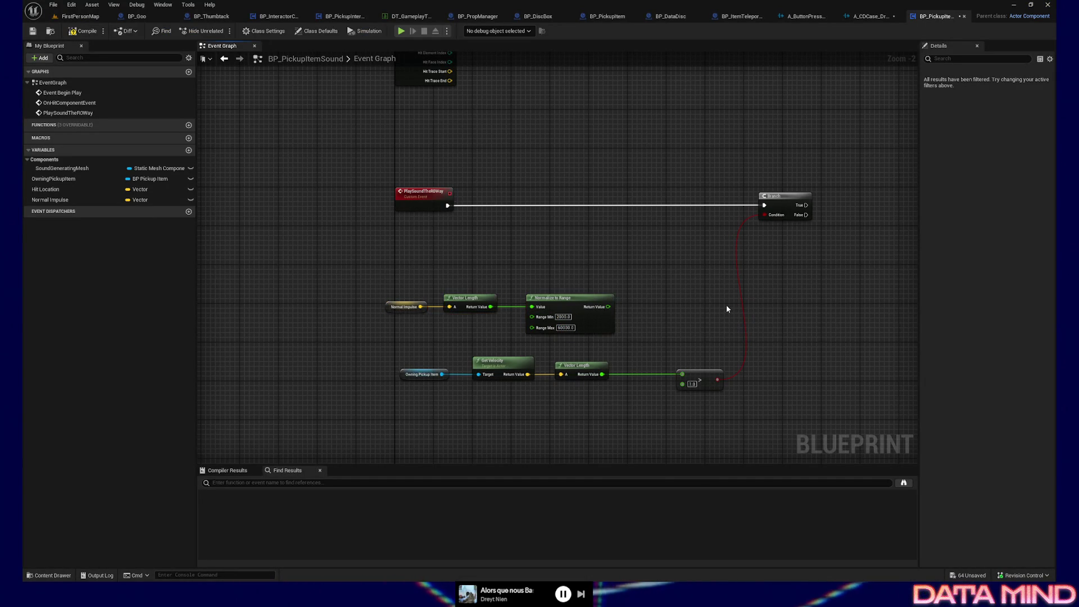
Add a Clamp (Float) node on the normalized value and shift the impulse nodes left.
key(alt+Tab)
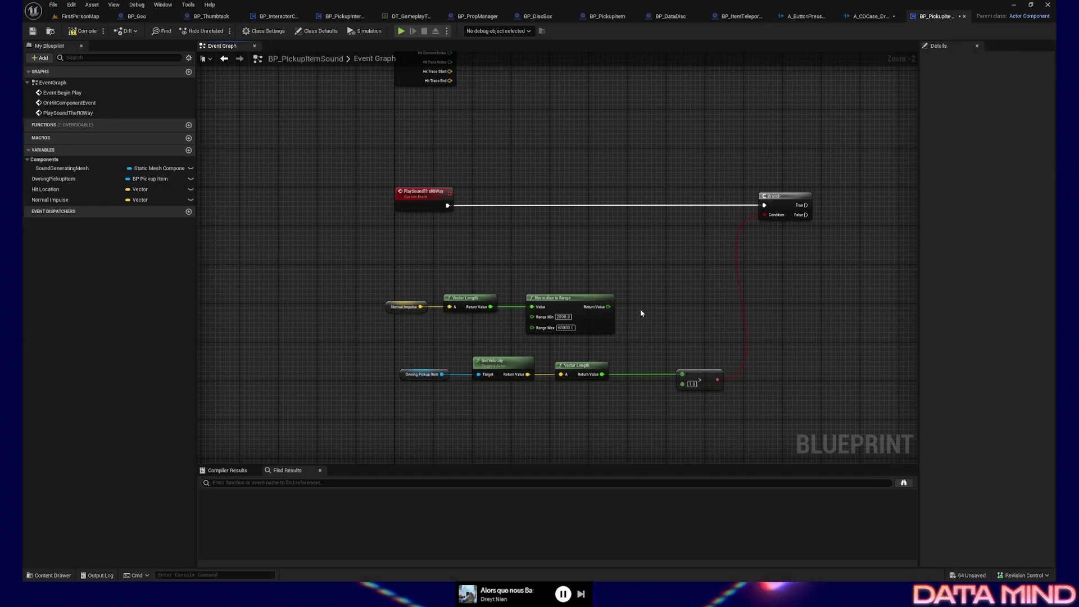
key(alt+Tab)
drag(608, 307, 638, 308)
text(clamp)
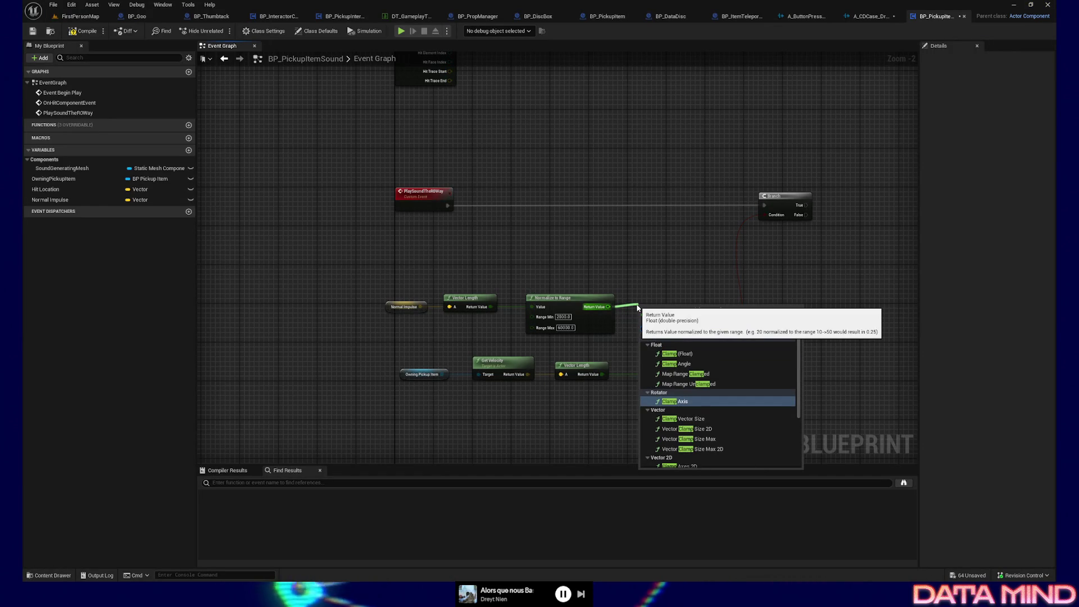
click(677, 354)
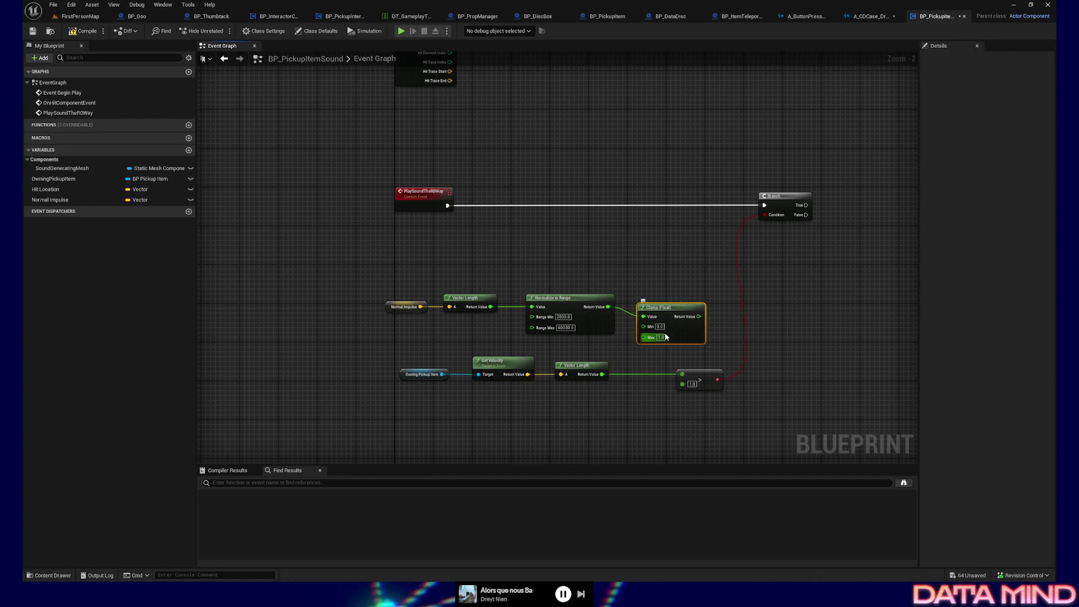
mouse_move(393, 267)
mouse_down()
mouse_move(657, 342)
mouse_move(654, 308)
mouse_up()
key(alt+Tab)
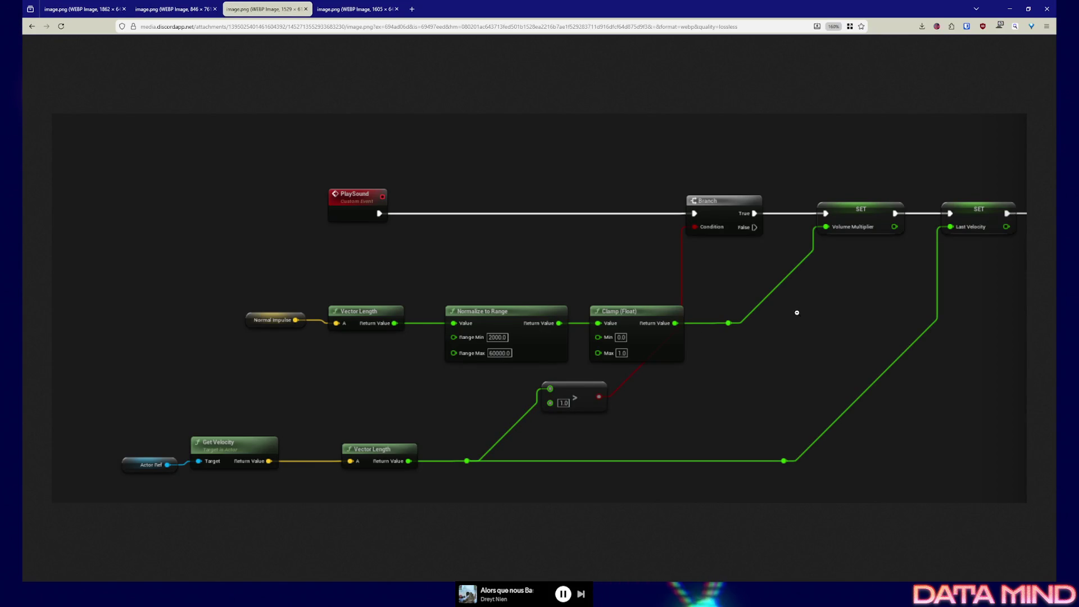
Promote Clamp's Return Value to a new float variable named VolumeMultiplier.
key(alt+Tab)
drag(571, 325, 668, 318)
text(volume)
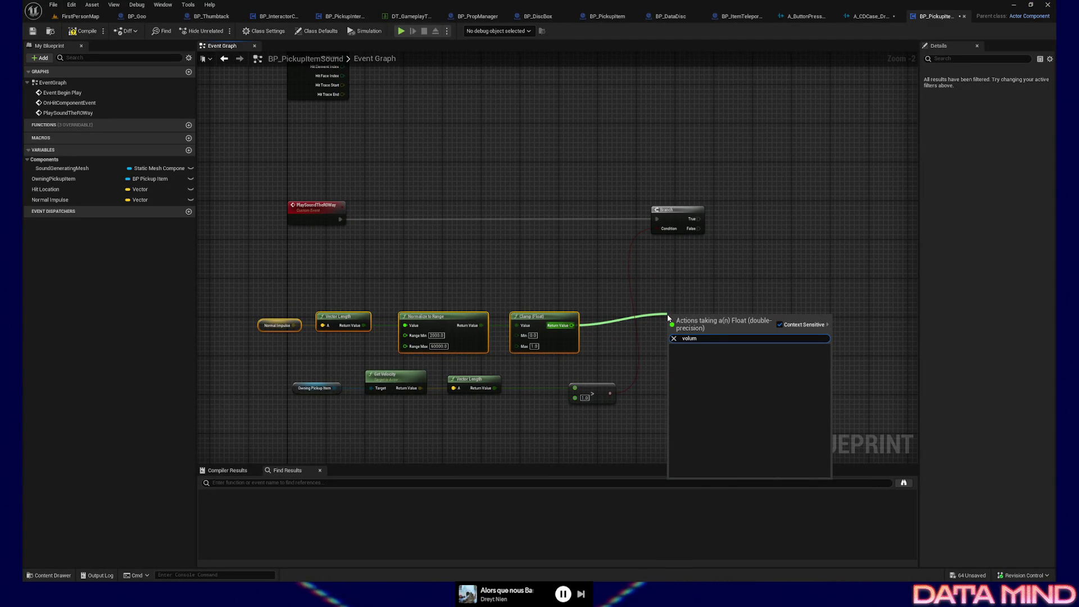
key(BackSpace)
key(BackSpace)
key(BackSpace)
key(Escape)
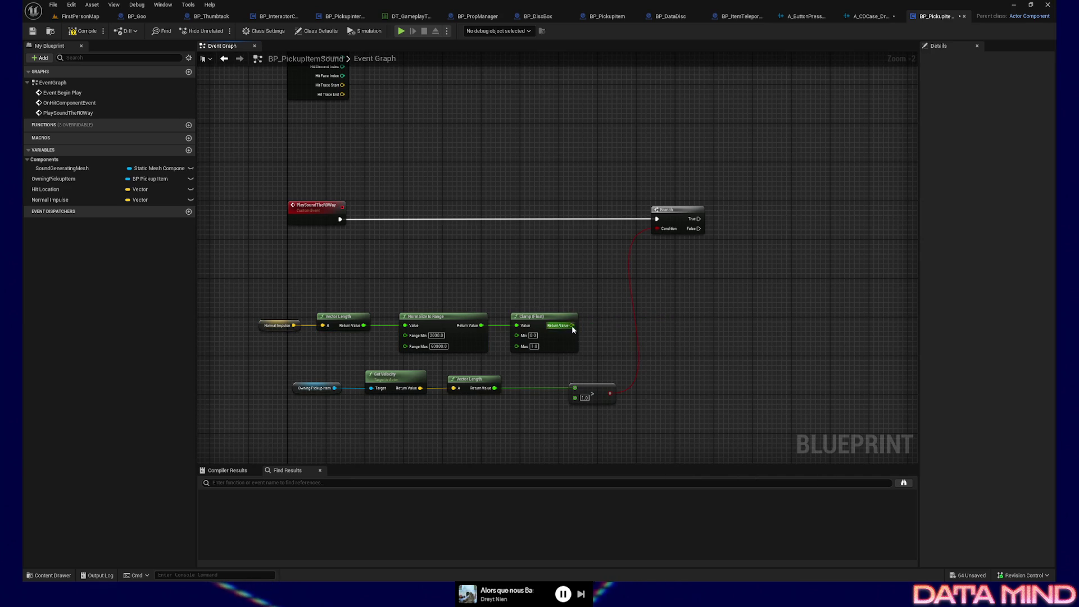
right_click(573, 326)
click(626, 353)
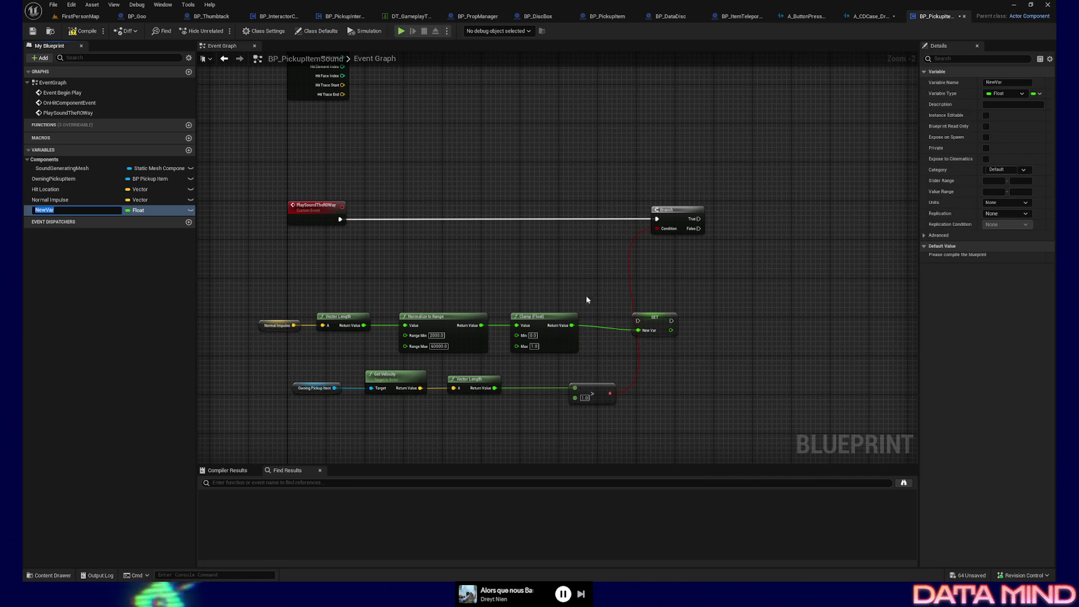
text(VBolume)
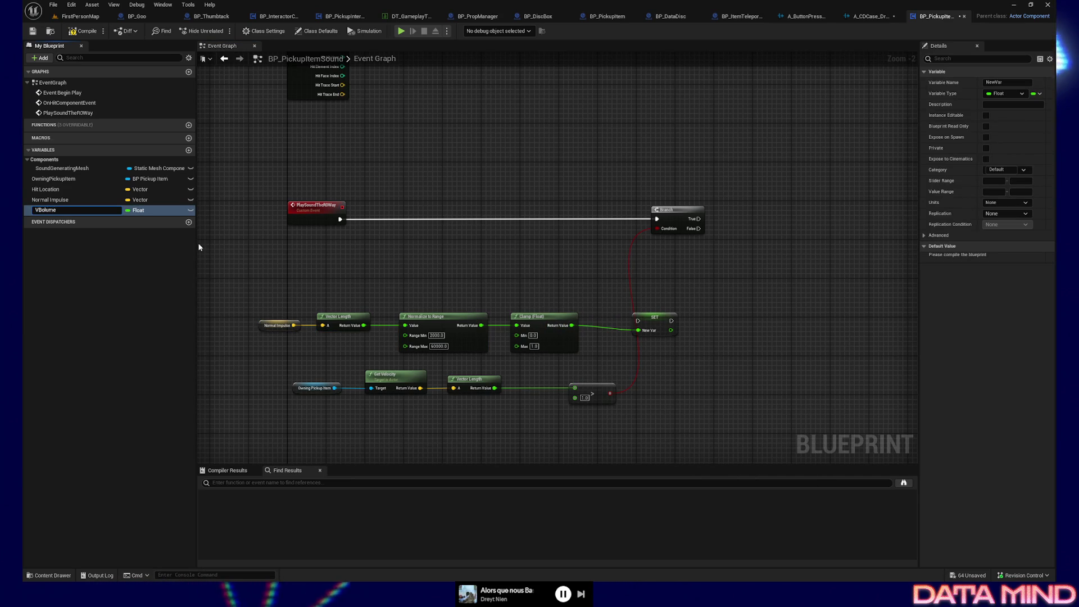
key(BackSpace)
key(BackSpace)
key(BackSpace)
text(olu)
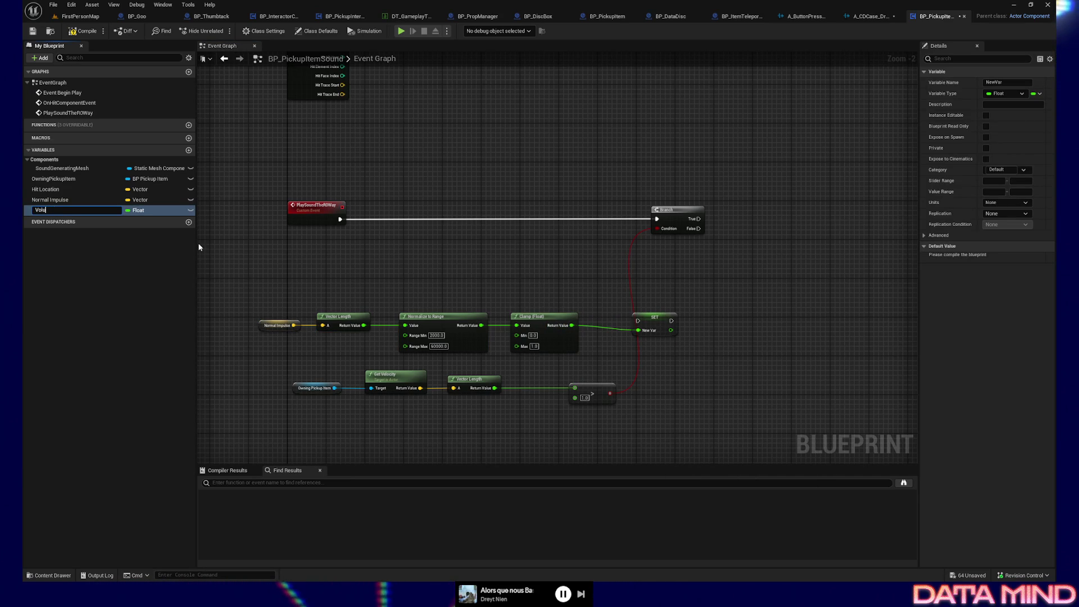
text(meMultiplier)
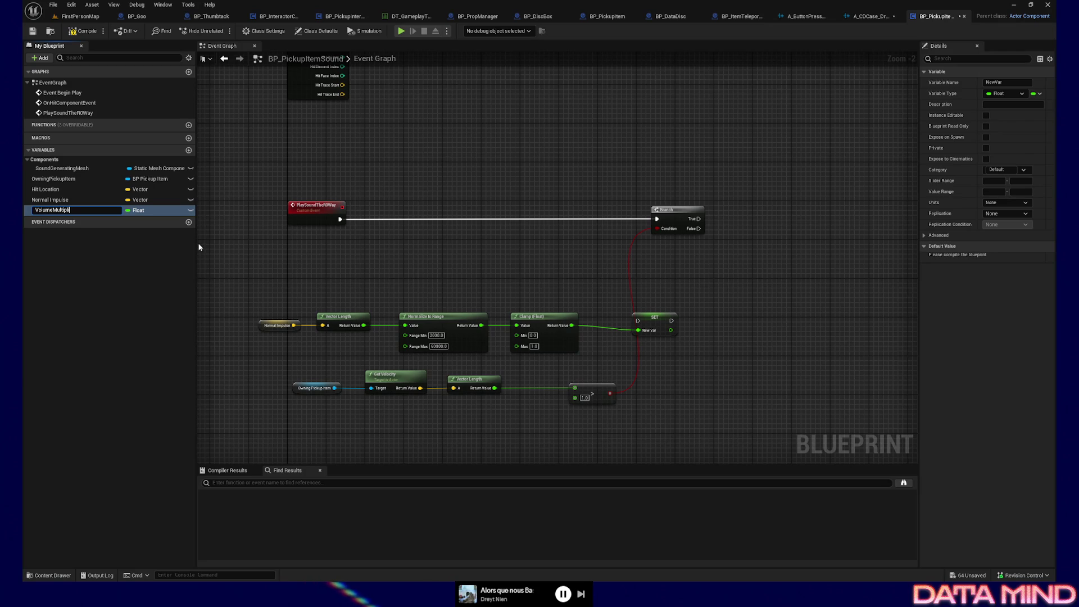
key(Return)
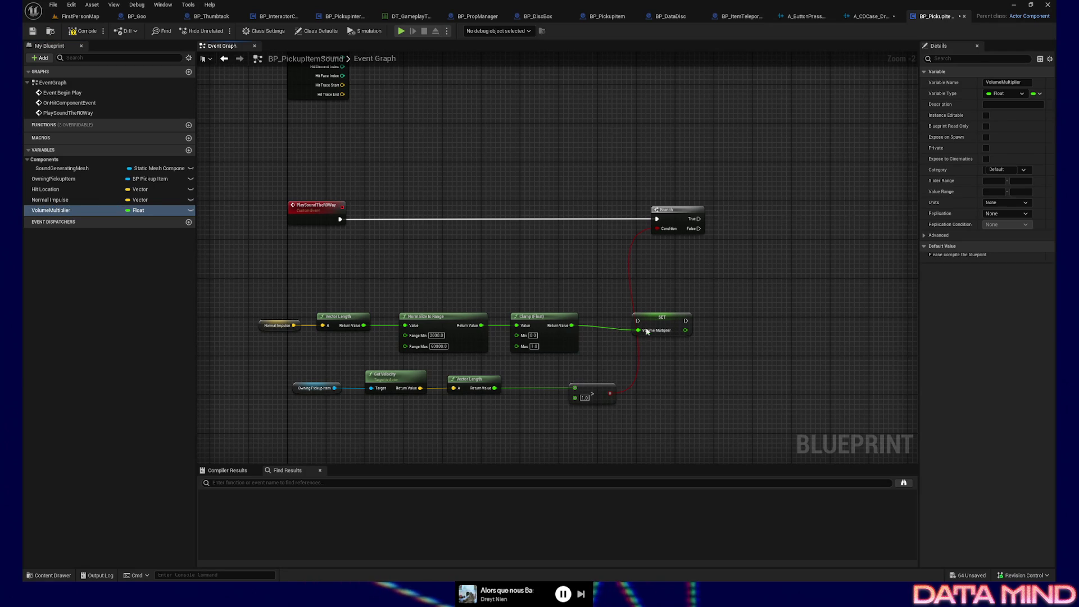
Place the SET Volume Multiplier node by the Branch and wire the Branch's True output into it.
drag(667, 318, 826, 265)
key(alt+Tab)
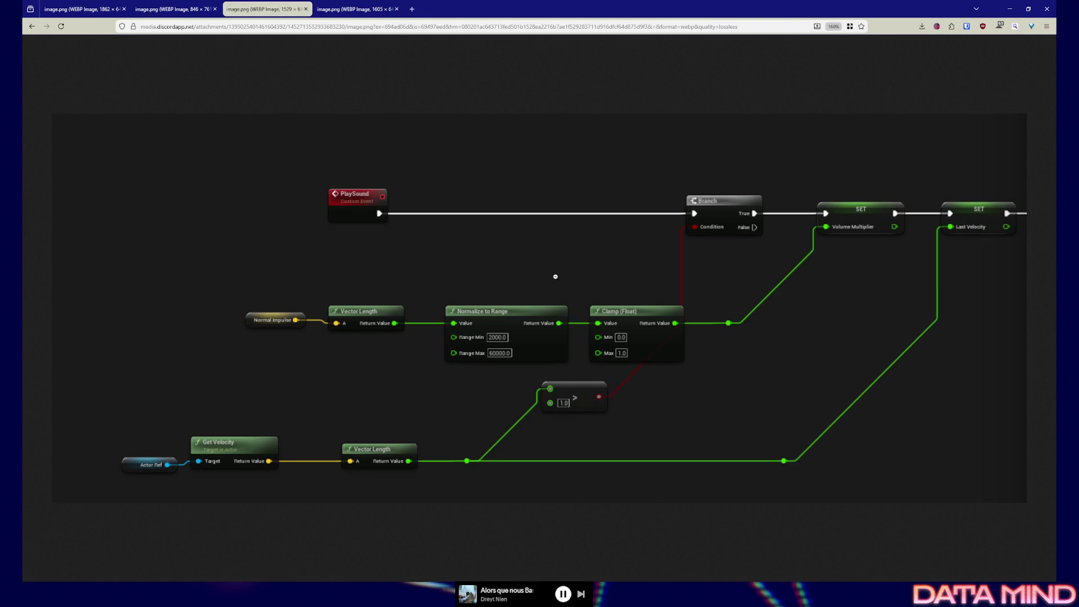
key(alt+Tab)
drag(699, 219, 806, 222)
mouse_move(617, 202)
mouse_down()
mouse_move(616, 359)
mouse_move(556, 328)
mouse_move(575, 257)
mouse_move(578, 309)
mouse_move(582, 241)
mouse_up()
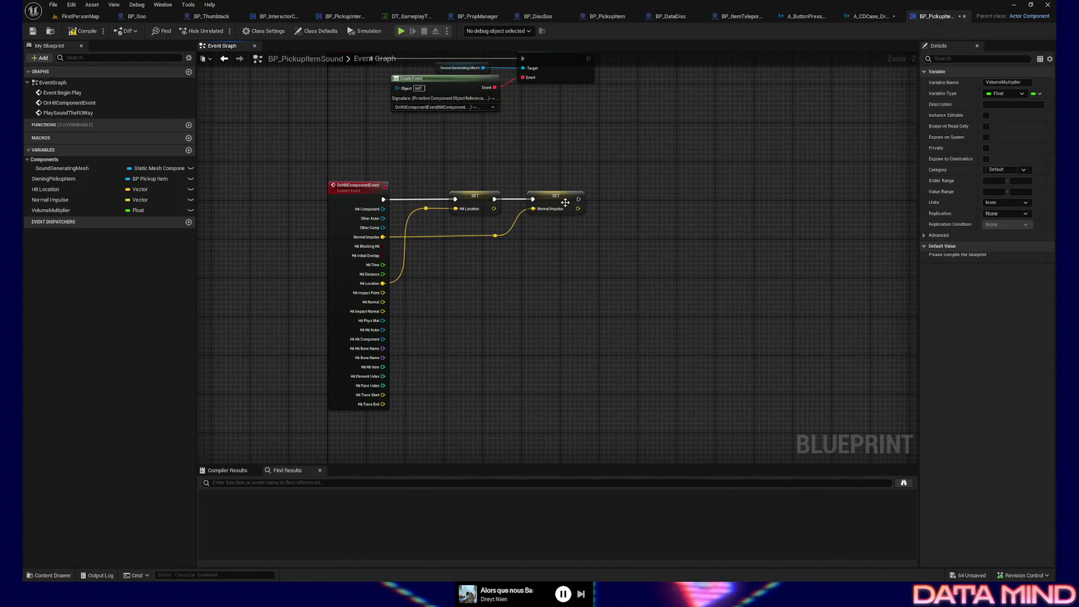
Add a Print String node after the second setter on the hit event chain.
mouse_move(306, 163)
mouse_down()
mouse_move(655, 335)
mouse_move(673, 376)
mouse_up()
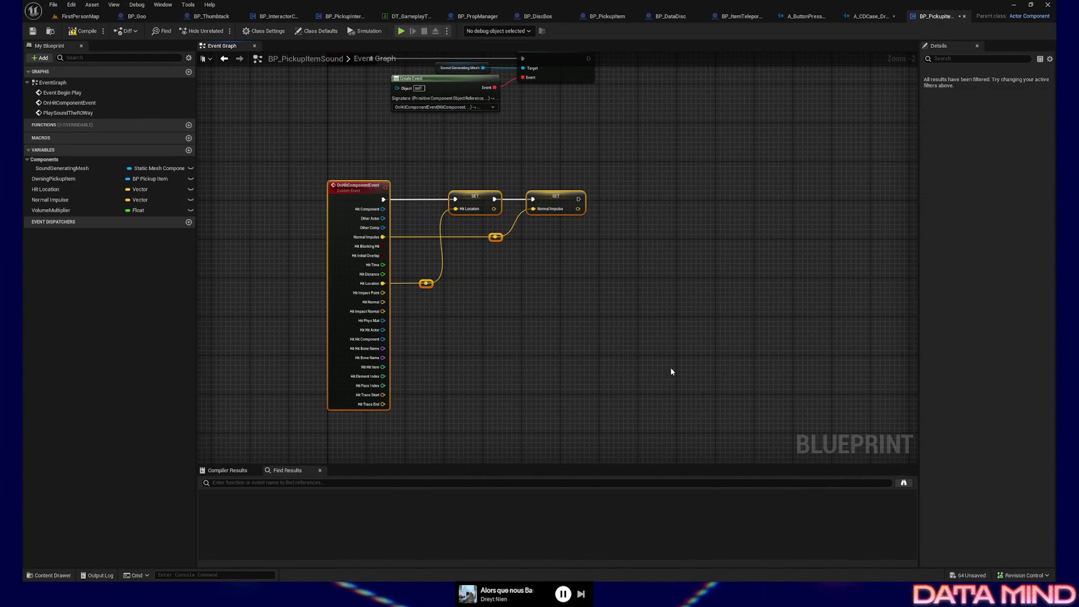
mouse_move(578, 199)
mouse_down()
mouse_move(730, 208)
mouse_move(724, 202)
mouse_up()
text(print string)
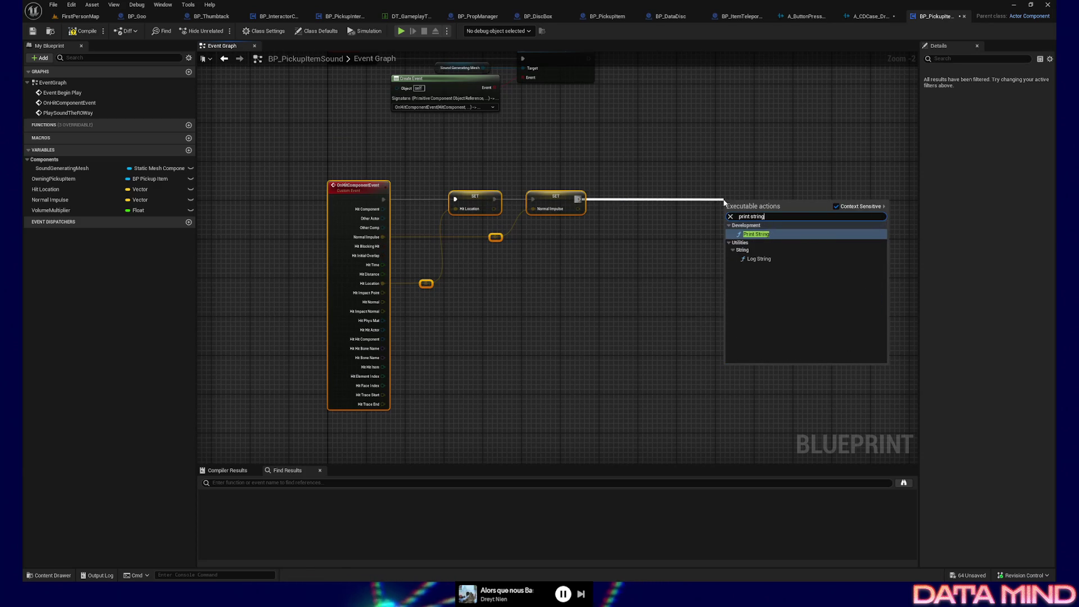
key(Return)
drag(725, 199, 739, 190)
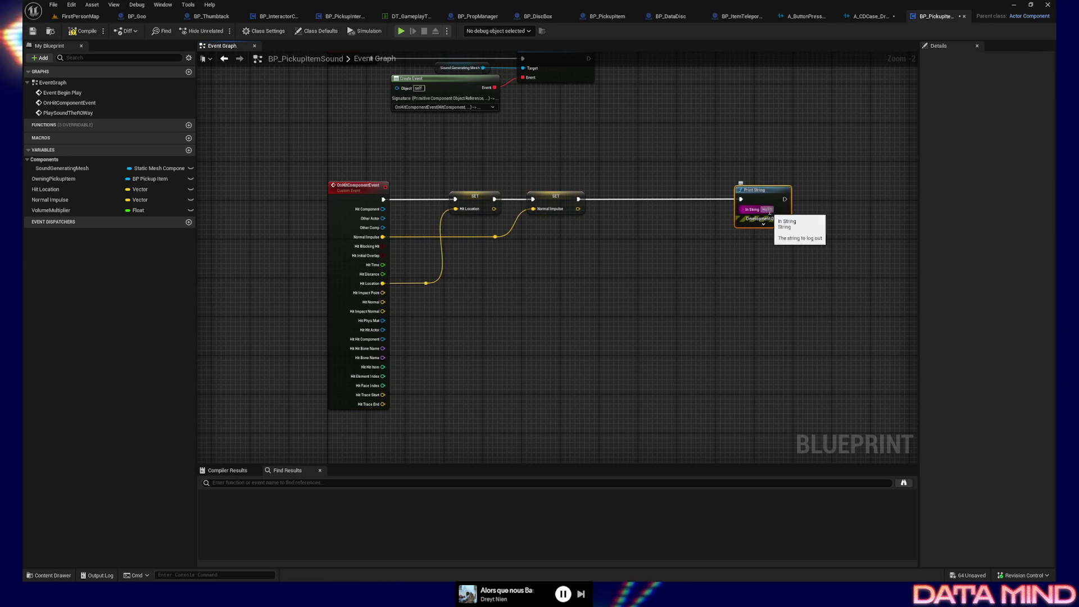
drag(761, 194, 816, 194)
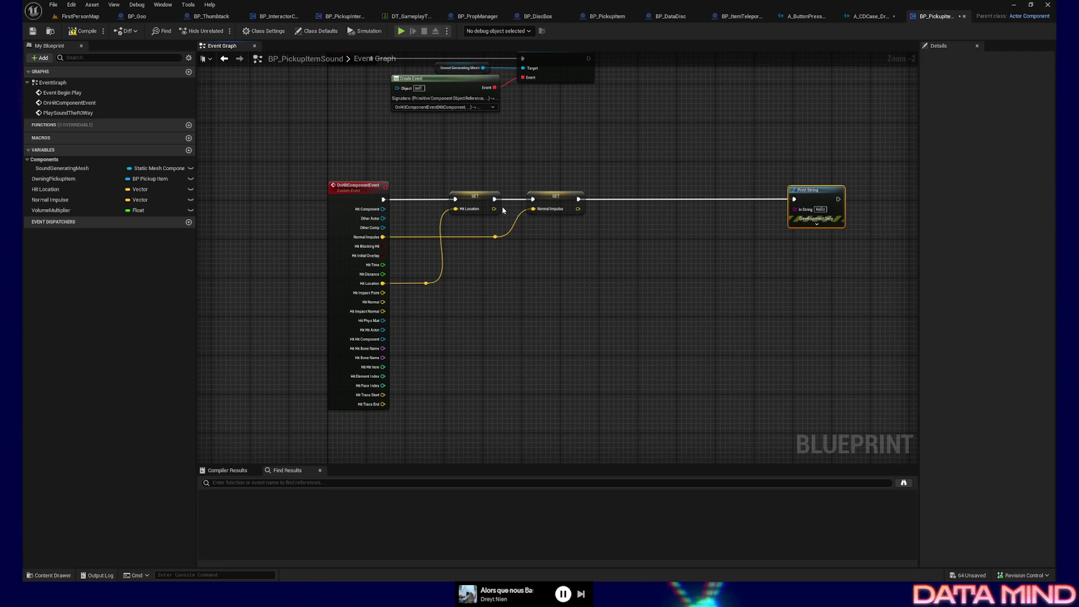
Feed Hit Location through a Build String (Vector) node into Print String's In String, then open FirstPersonMap.
drag(424, 287, 670, 290)
text(top)
key(BackSpace)
text(string)
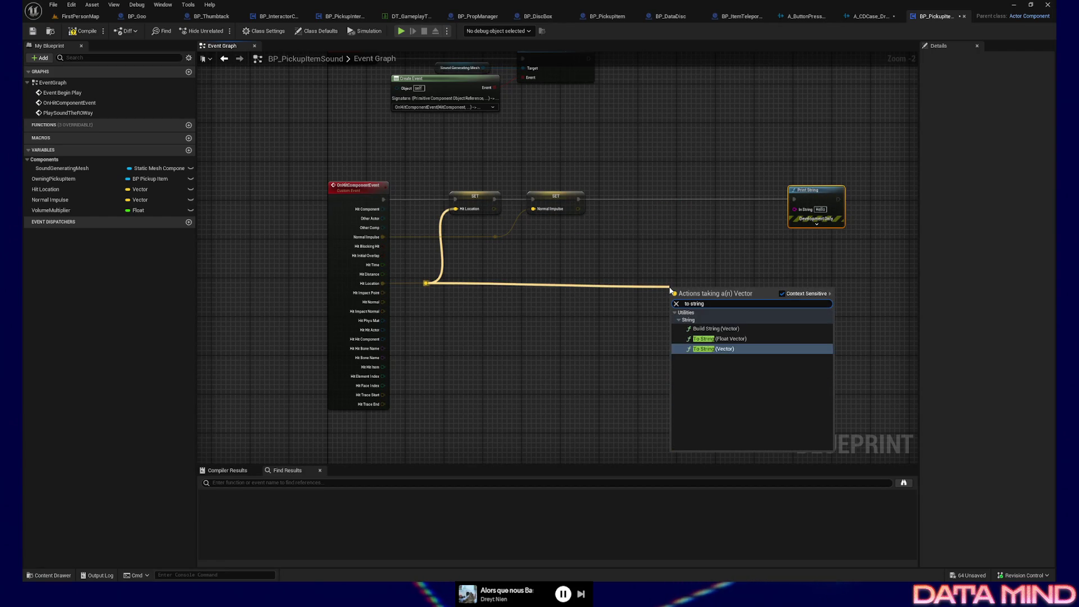
click(716, 329)
drag(713, 284, 712, 275)
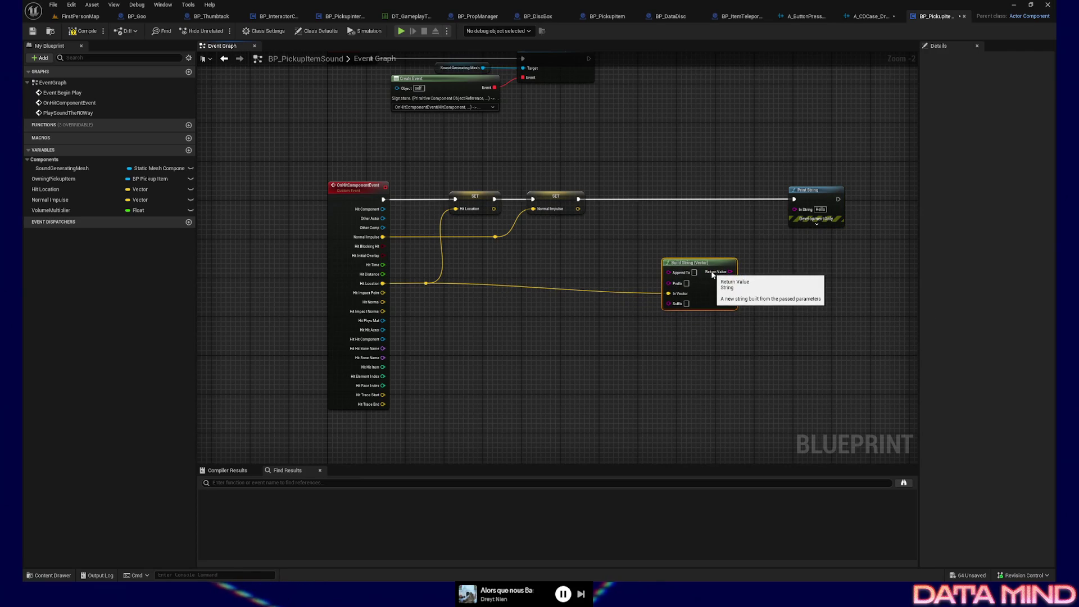
scroll(711, 274, up, 2)
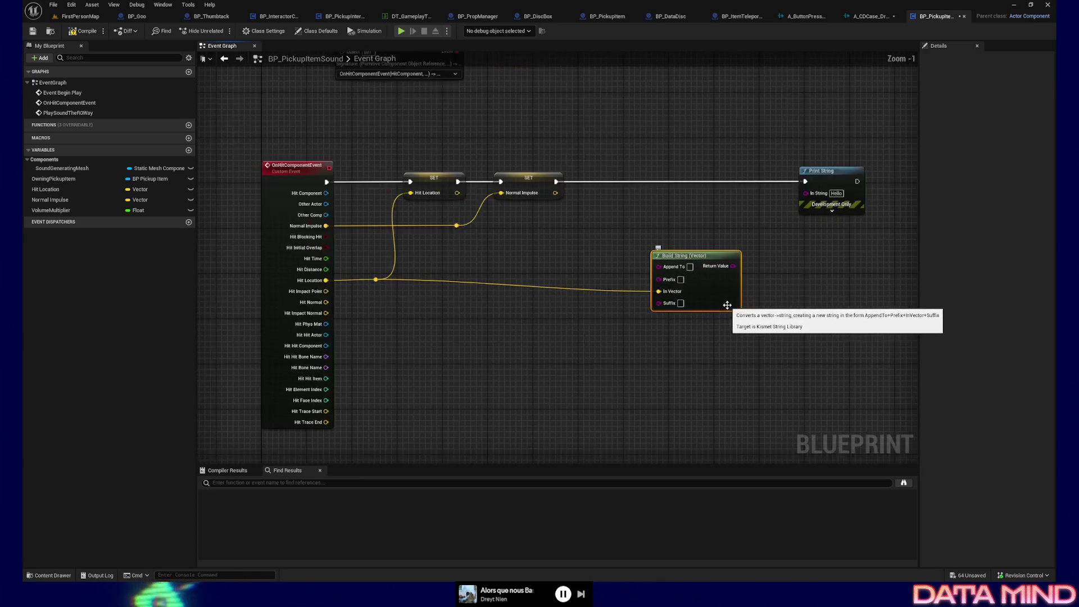
mouse_move(703, 248)
mouse_down()
mouse_move(696, 241)
mouse_move(817, 176)
mouse_move(816, 187)
mouse_up()
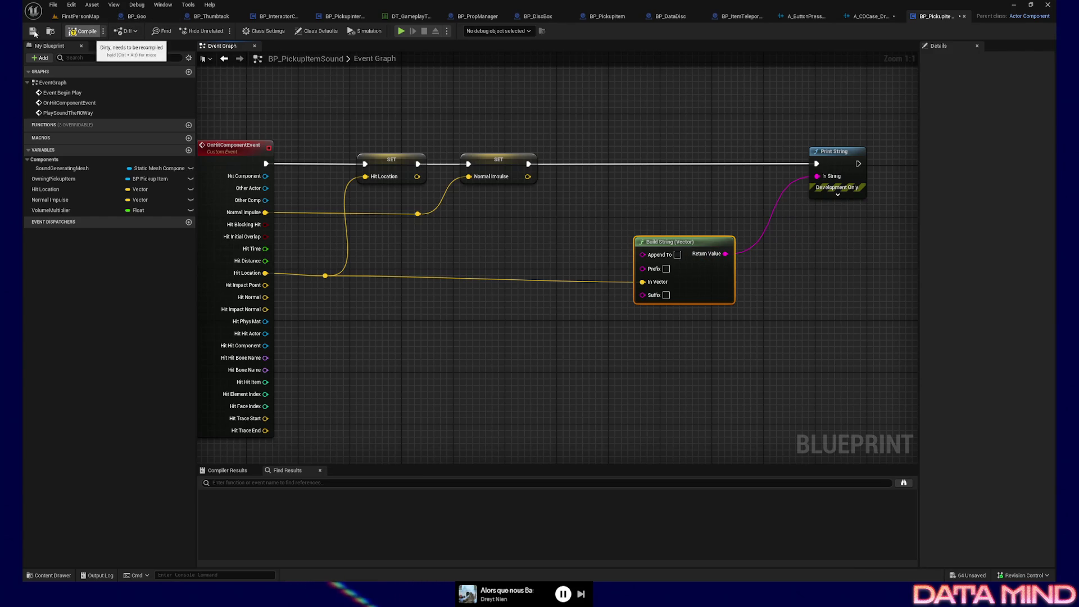
mouse_move(567, 87)
mouse_down()
mouse_move(648, 86)
mouse_move(617, 38)
mouse_up()
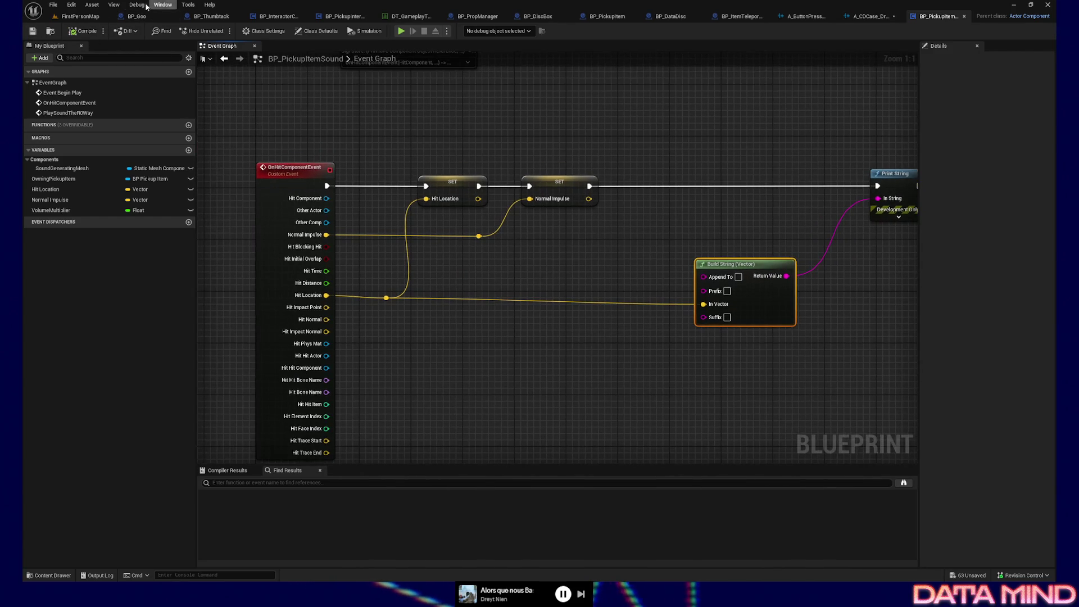
click(80, 17)
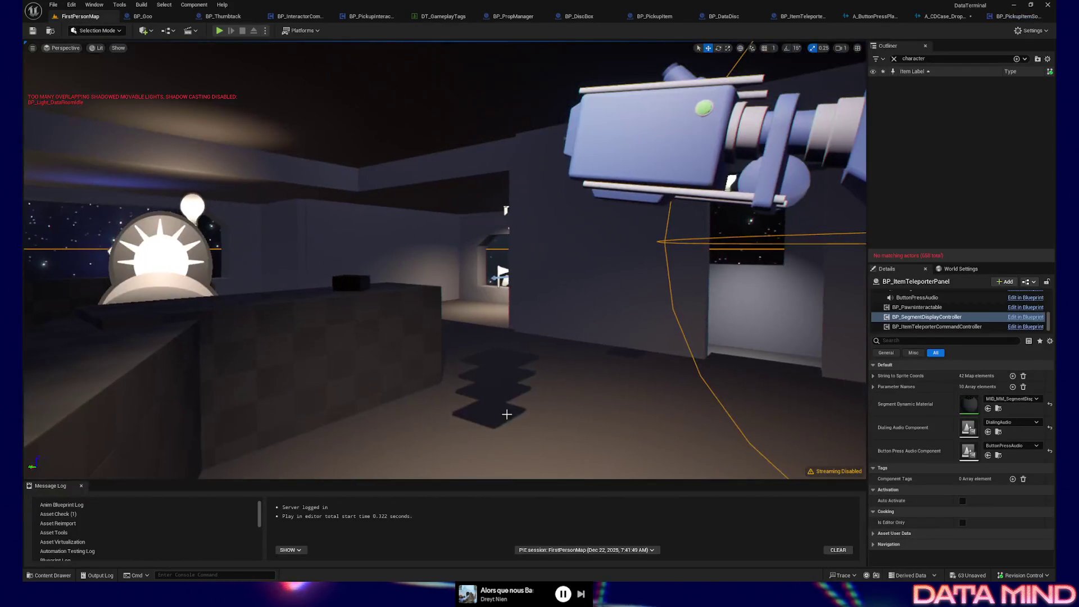
Test the level with Play From Here, then quit the play session.
right_click(507, 414)
click(550, 414)
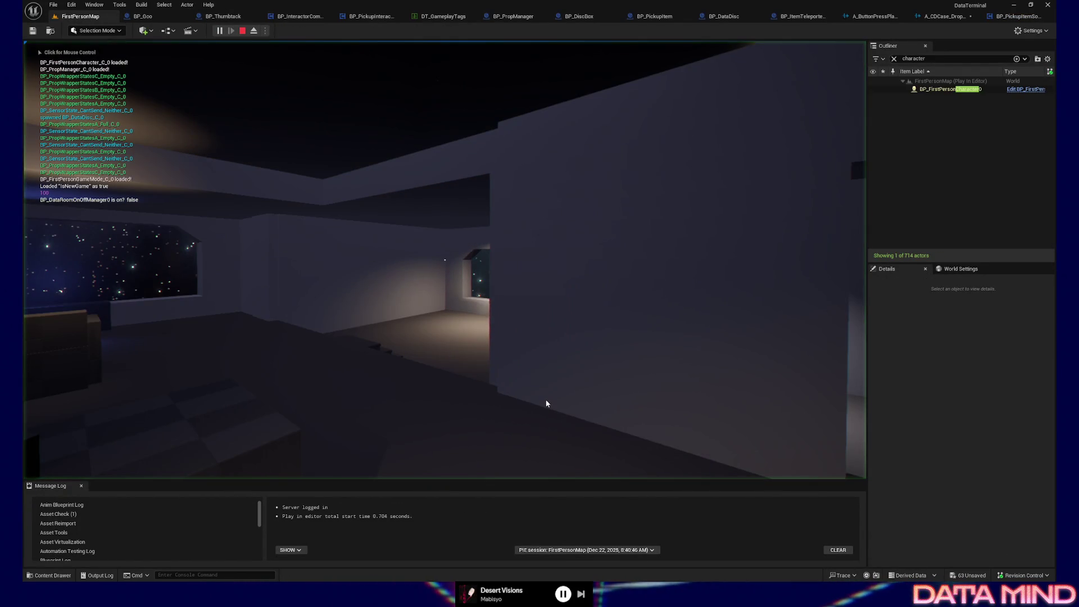
click(546, 403)
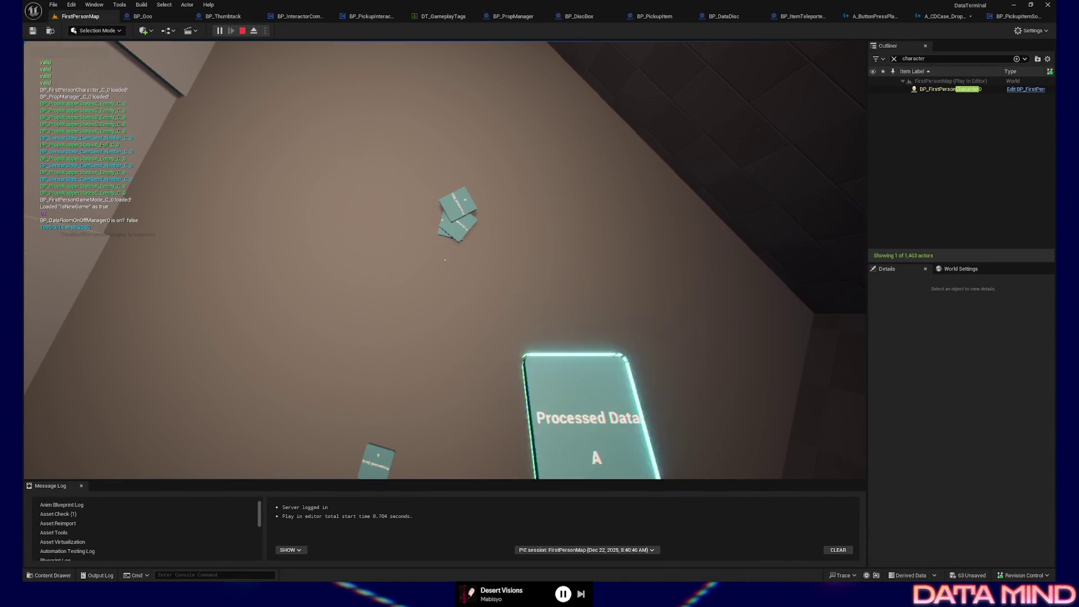
key(Escape)
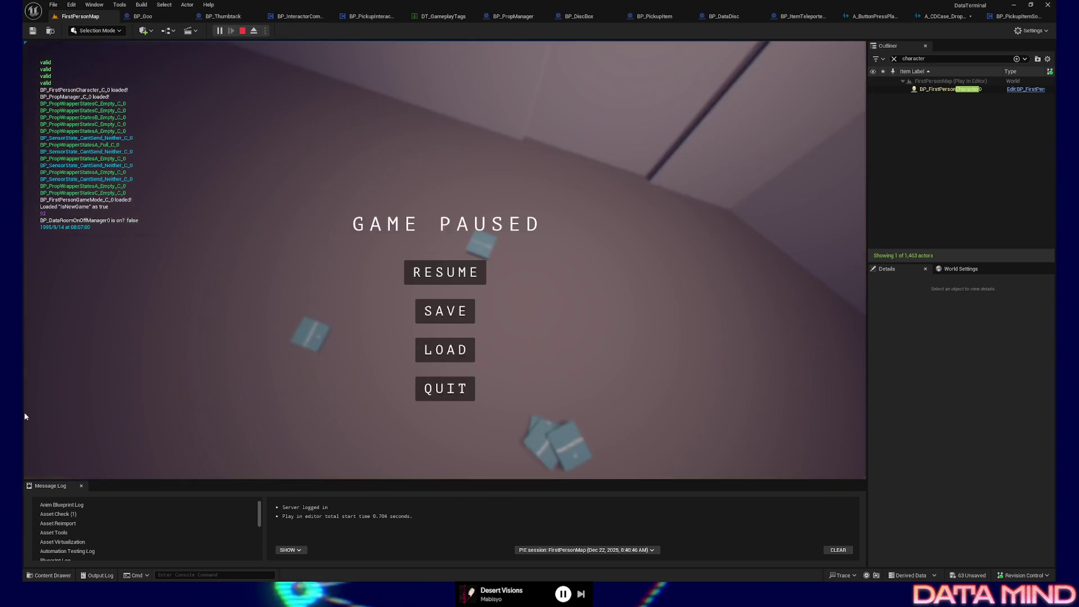
click(448, 390)
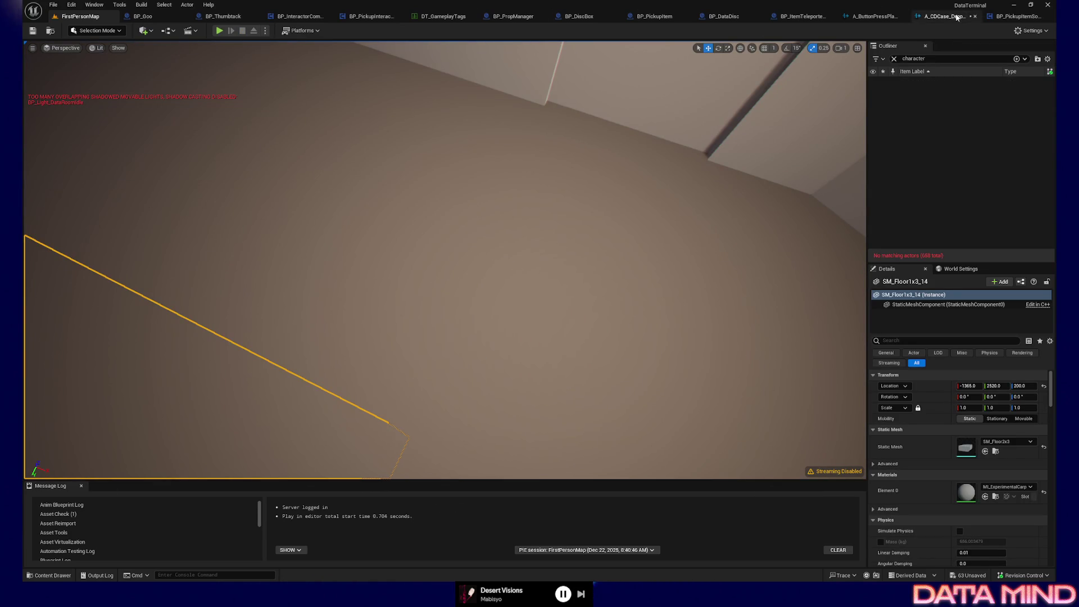
Return to the BP_PickupItemSound Event Graph and reframe the view.
click(1023, 17)
scroll(547, 213, down, 1)
drag(548, 213, 576, 257)
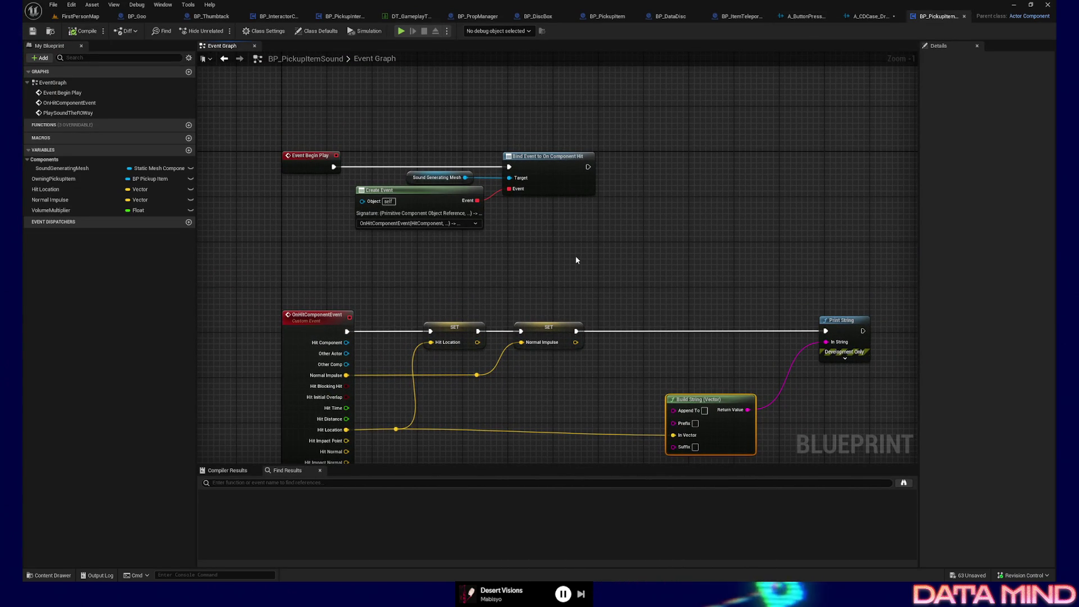
Check the setter nodes in BP_PickupItem's construction script.
drag(203, 257, 245, 259)
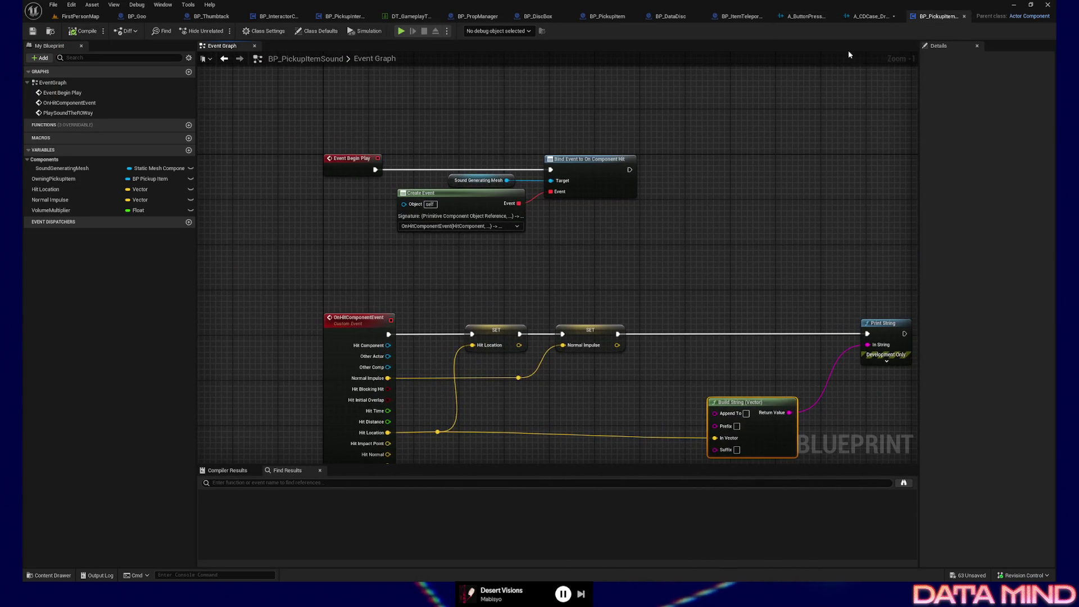
click(616, 20)
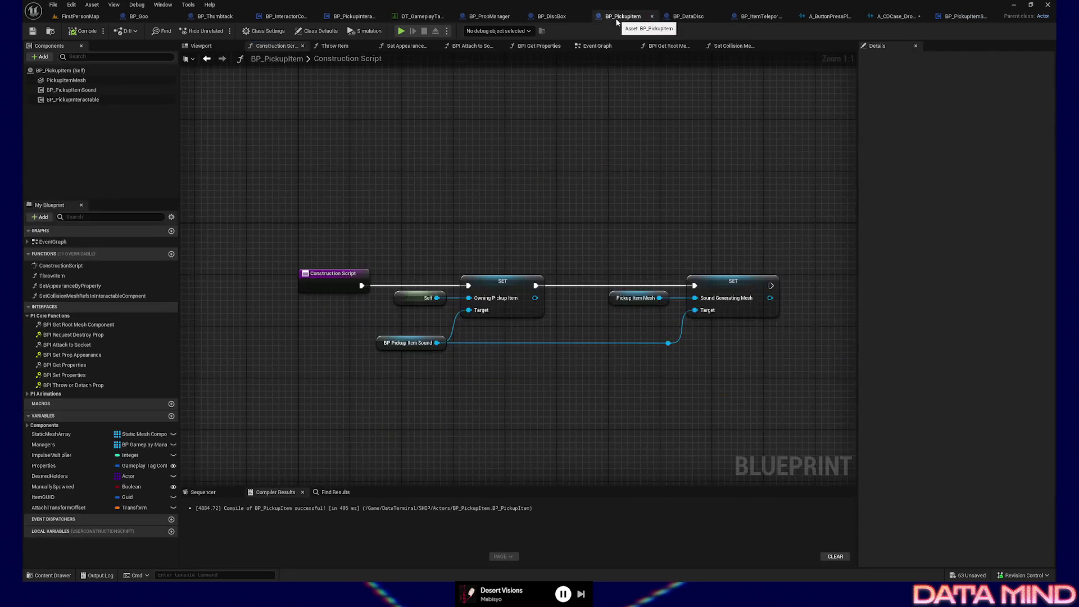
drag(460, 201, 455, 154)
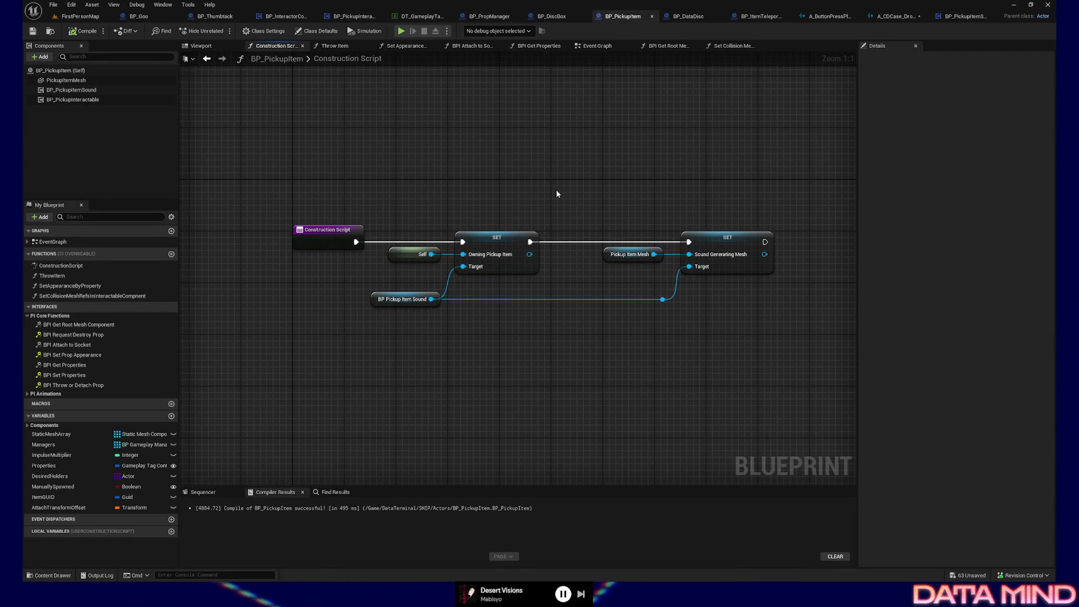
drag(403, 213, 674, 306)
drag(256, 170, 746, 386)
Frame both event chains in BP_PickupItemSound, then view the Object Hit reference image in the browser.
click(973, 18)
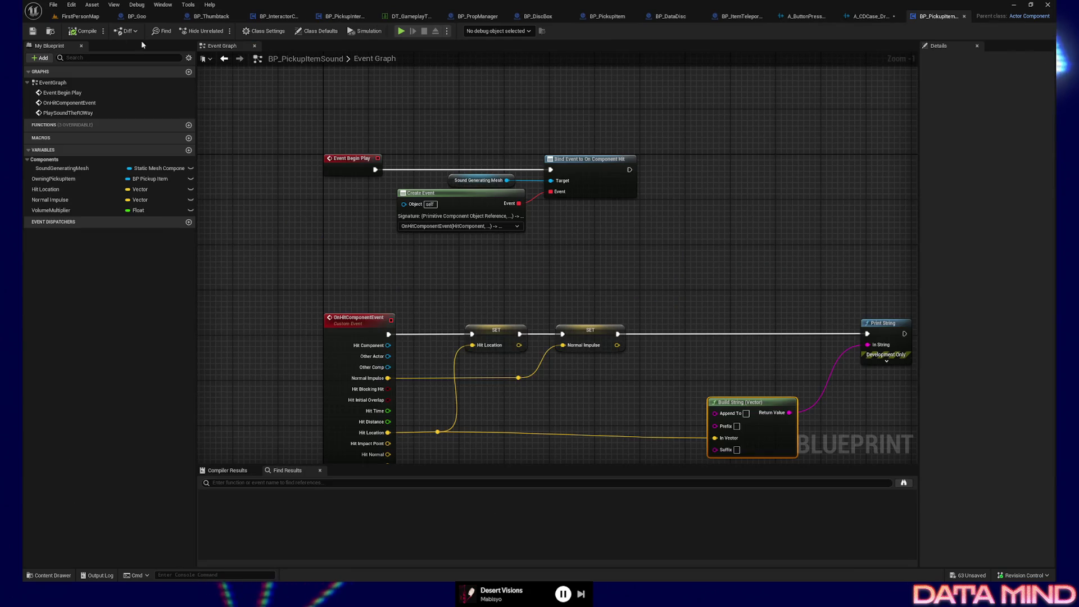
drag(602, 273, 576, 261)
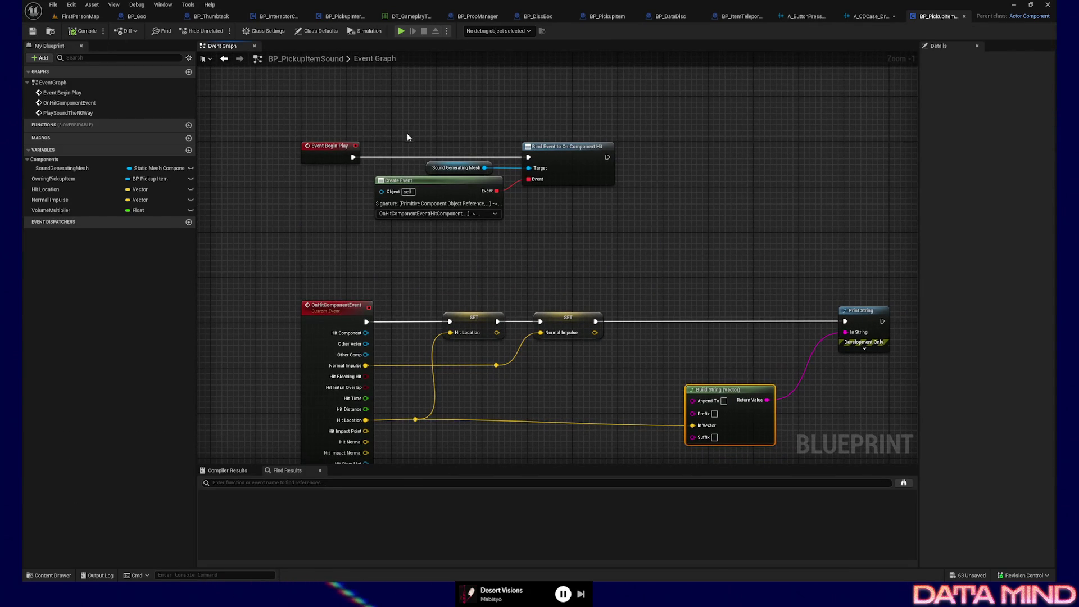
drag(477, 268, 500, 241)
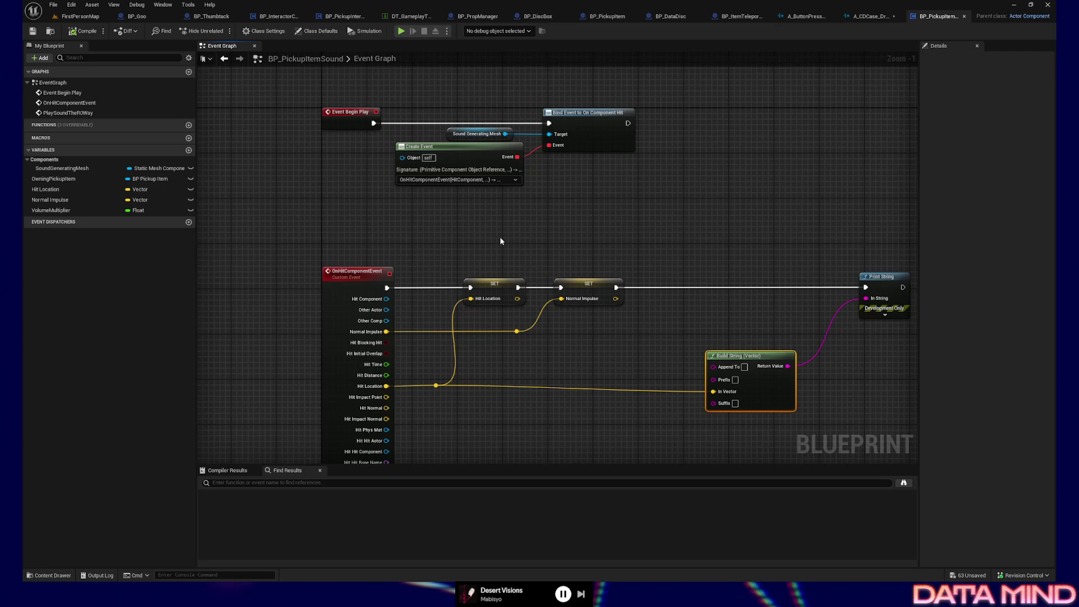
key(alt+Tab)
click(179, 8)
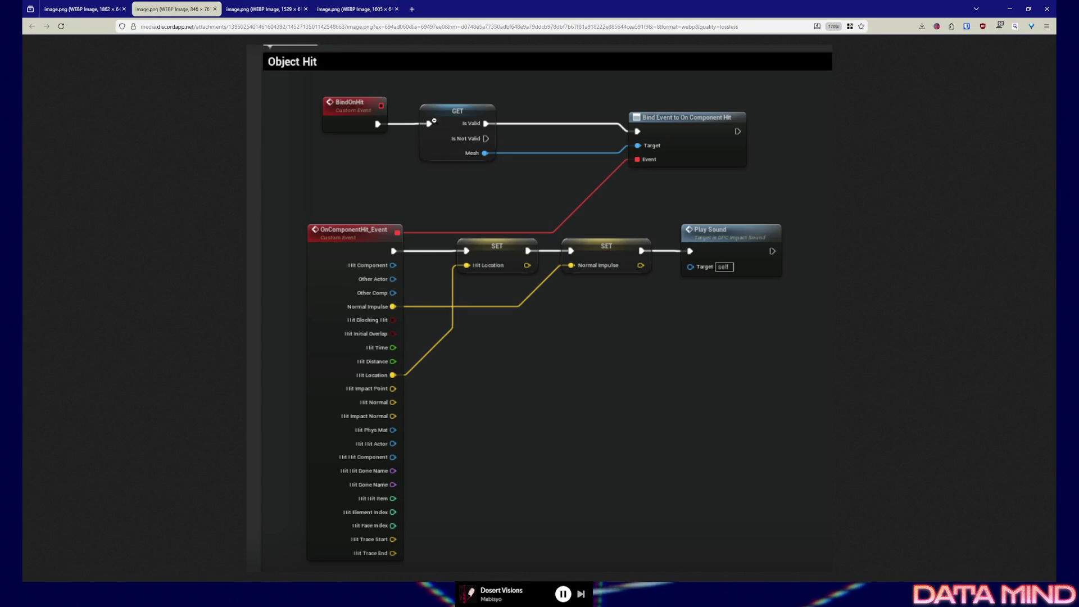
key(alt+Tab)
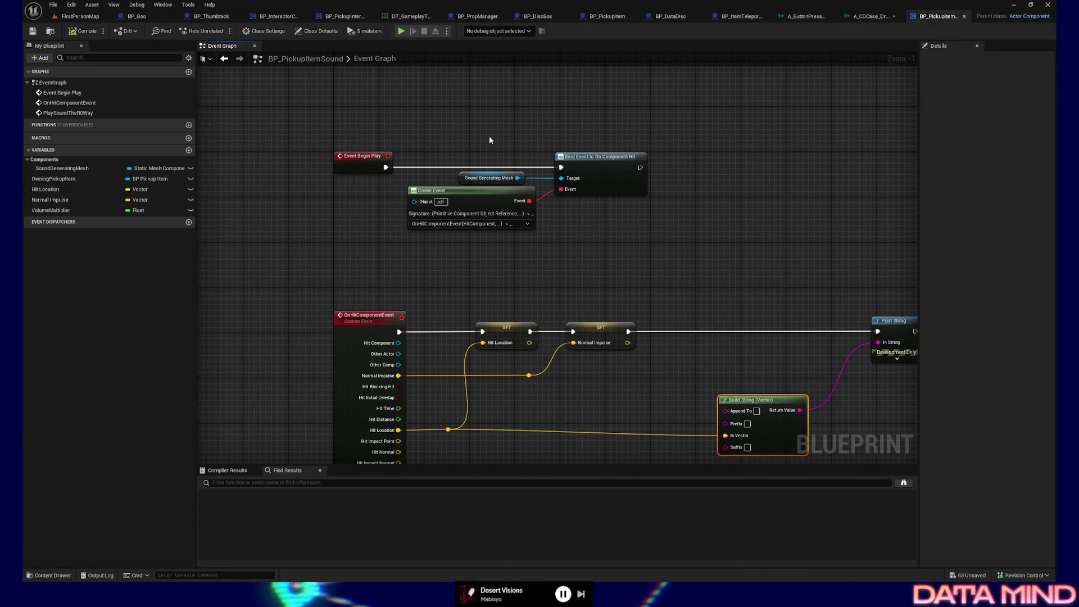
Convert the Sound Generating Mesh getter to a Validated Get and wire Event Begin Play into it.
drag(488, 136, 494, 141)
drag(495, 205, 512, 238)
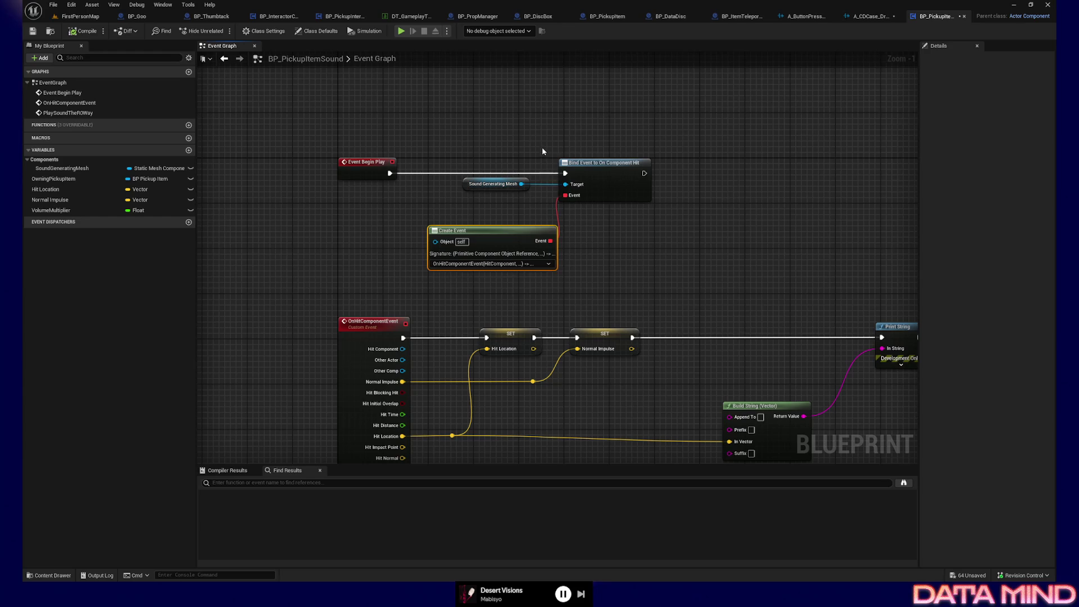
drag(608, 162, 778, 166)
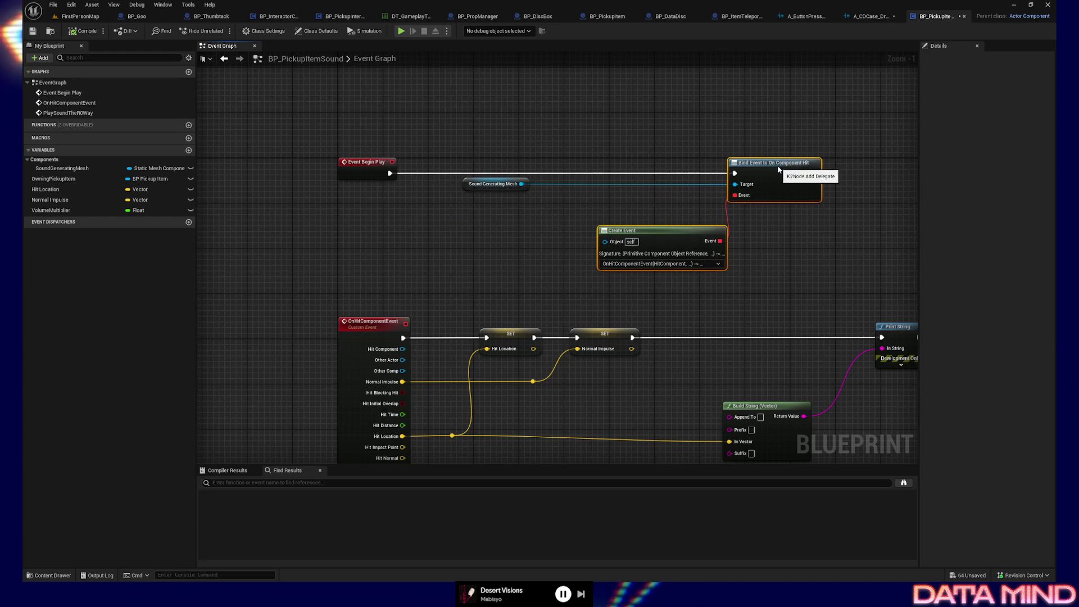
mouse_move(470, 187)
mouse_down()
mouse_move(435, 214)
mouse_move(449, 159)
mouse_up()
right_click(436, 211)
click(467, 325)
drag(390, 174, 434, 178)
drag(506, 175, 734, 174)
Add a reroute point on the mesh wire and tidy it beside the binding node.
double_click(576, 194)
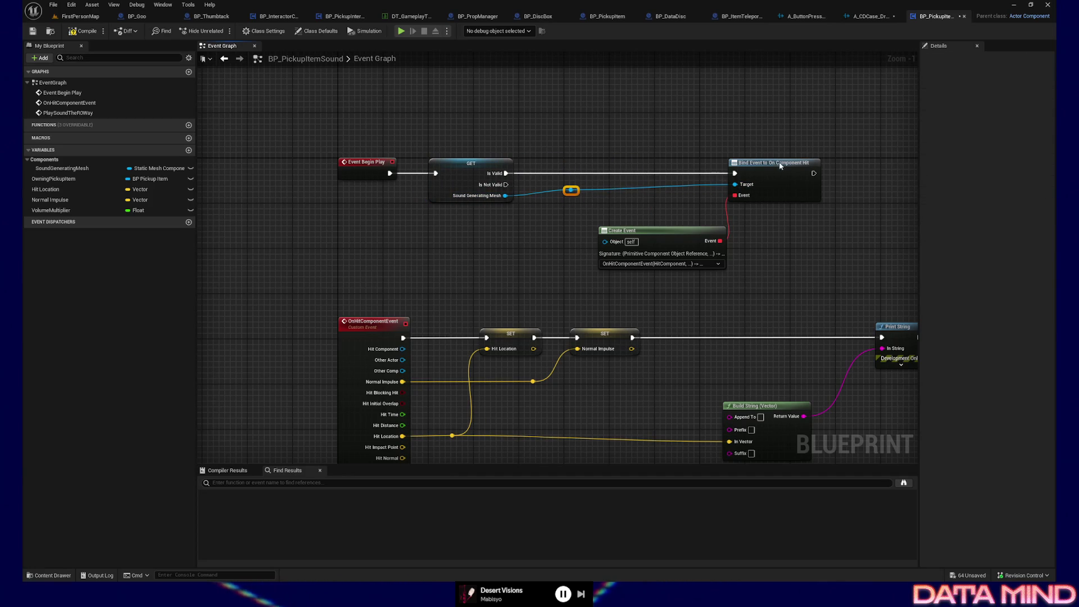
click(586, 213)
click(470, 167)
click(597, 209)
drag(598, 209, 641, 222)
key(shift+d)
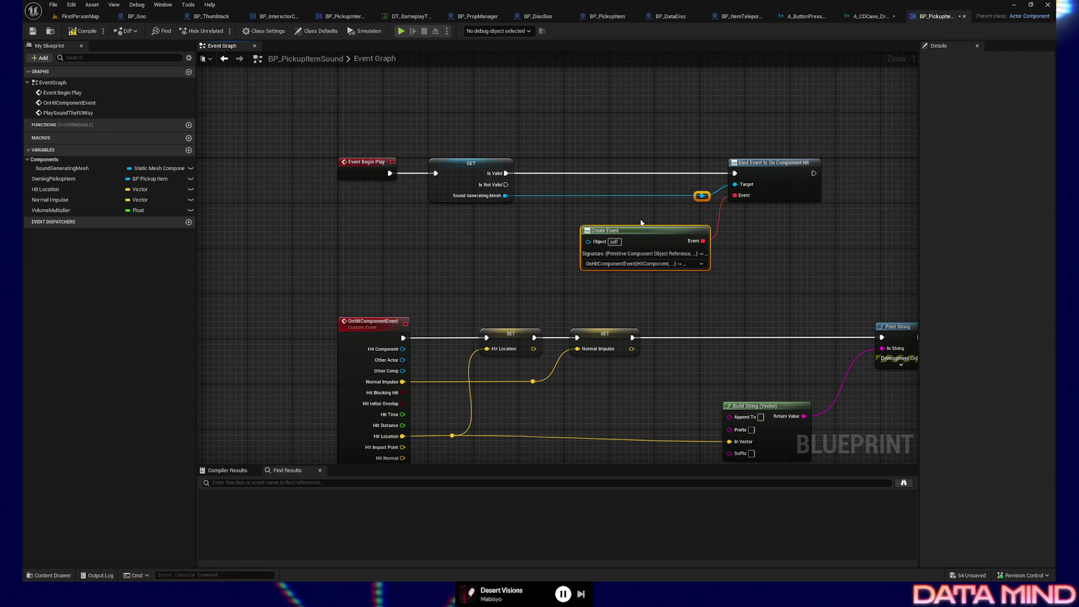
drag(630, 137, 562, 138)
Set a breakpoint on the validated mesh getter and start a play session to hit it.
click(403, 167)
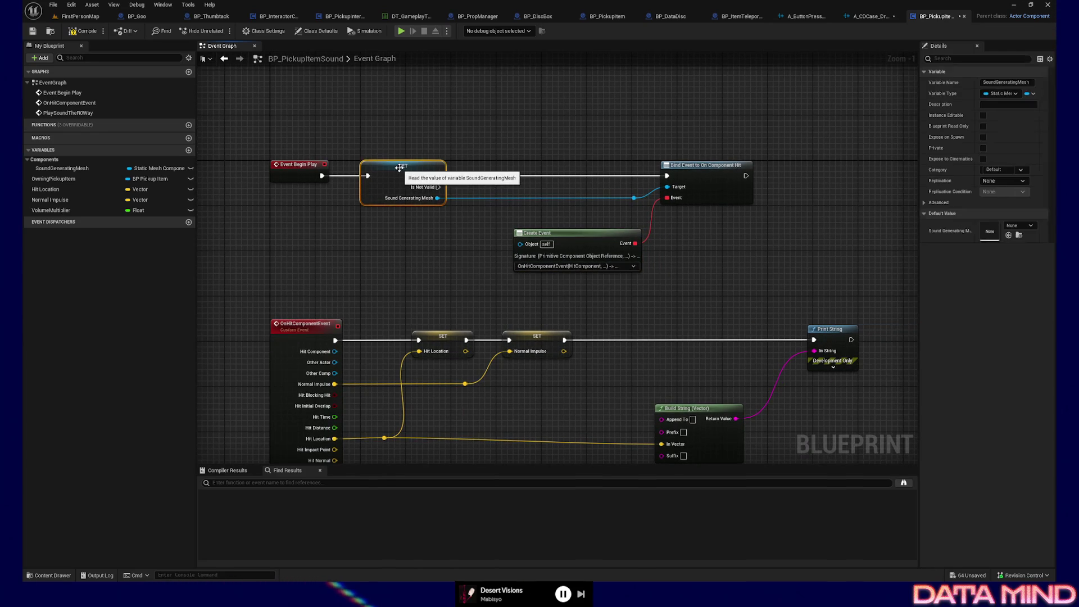
key(ctrl+s)
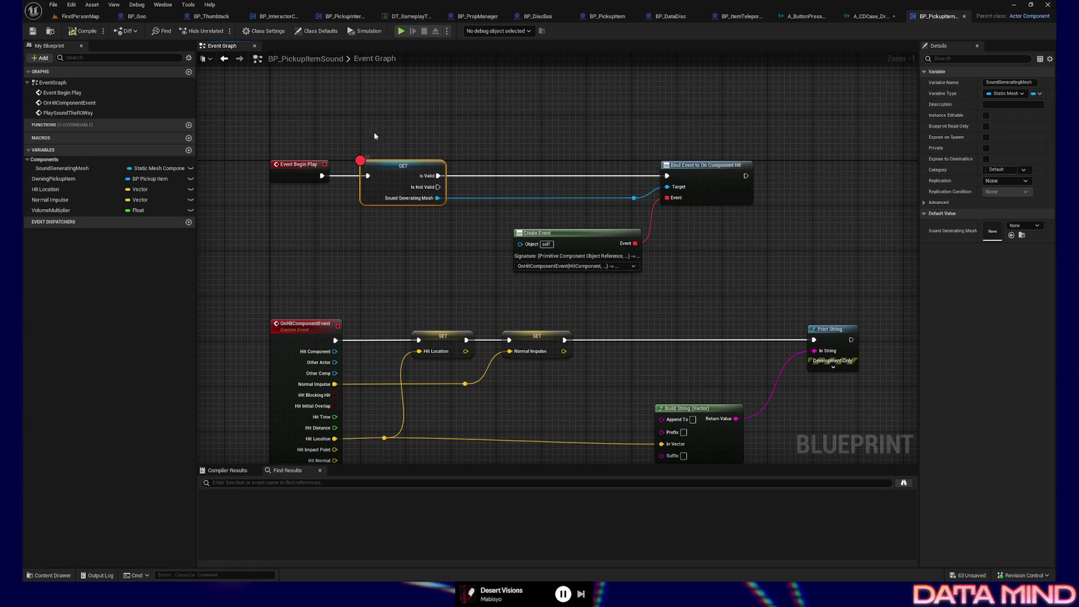
double_click(375, 59)
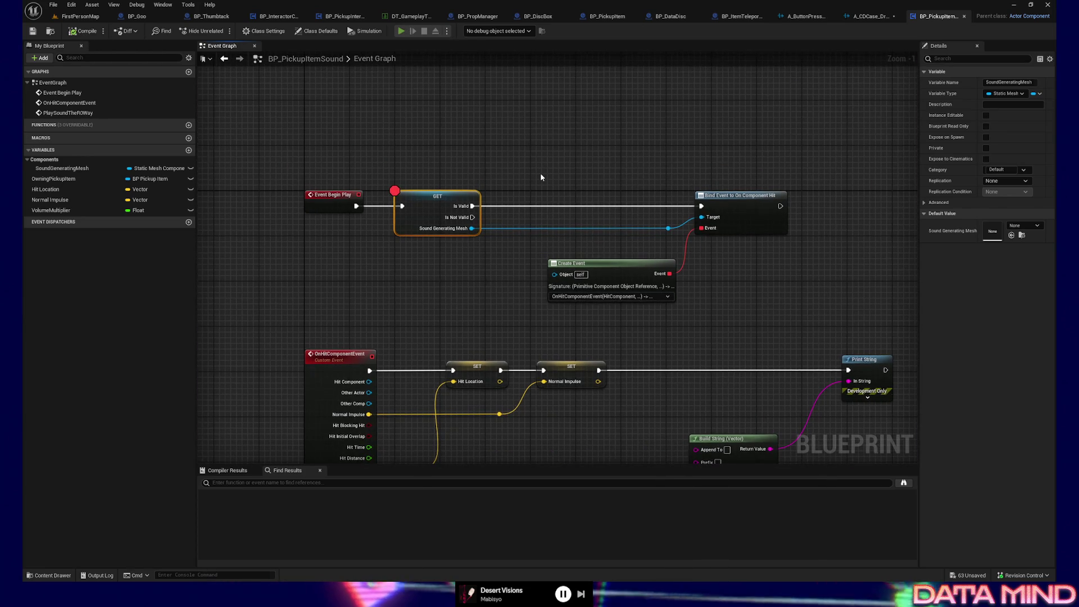
key(alt+p)
mouse_move(592, 275)
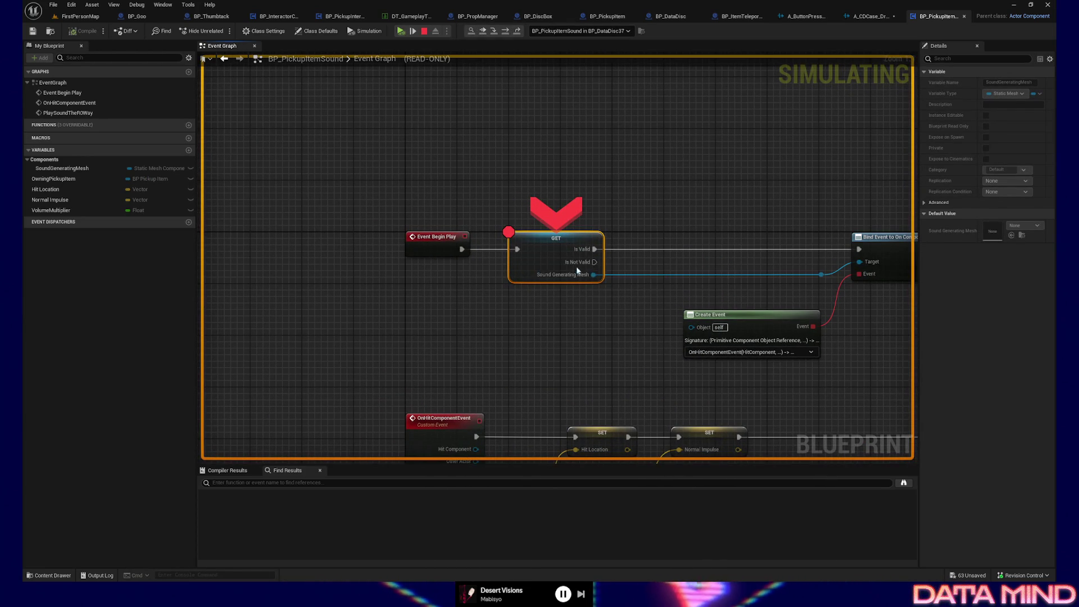
Inspect the mesh value at the breakpoint, resume, then stop the simulation.
click(608, 285)
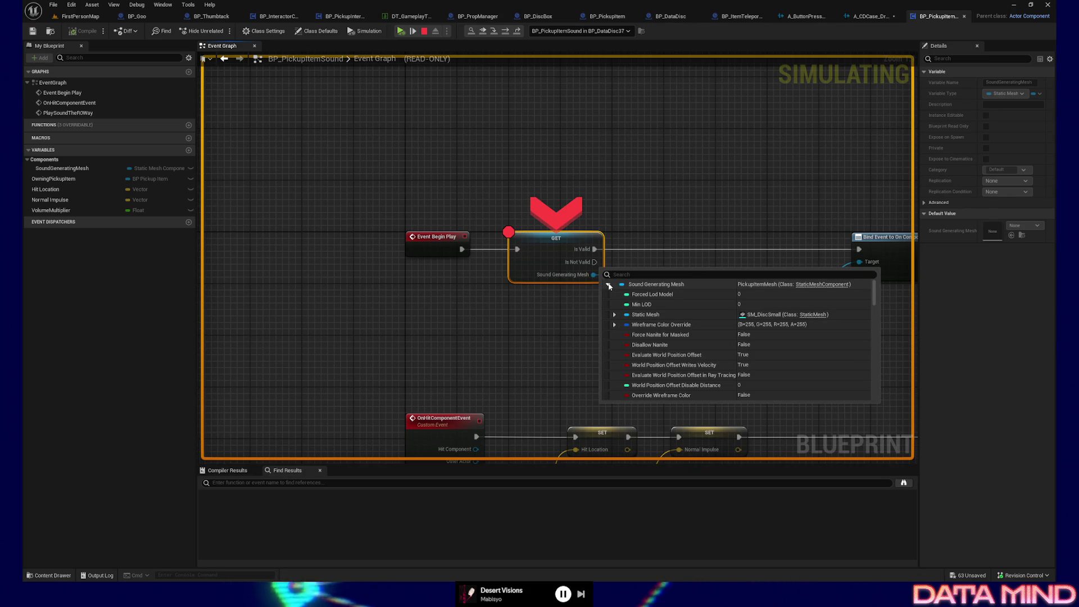
click(401, 31)
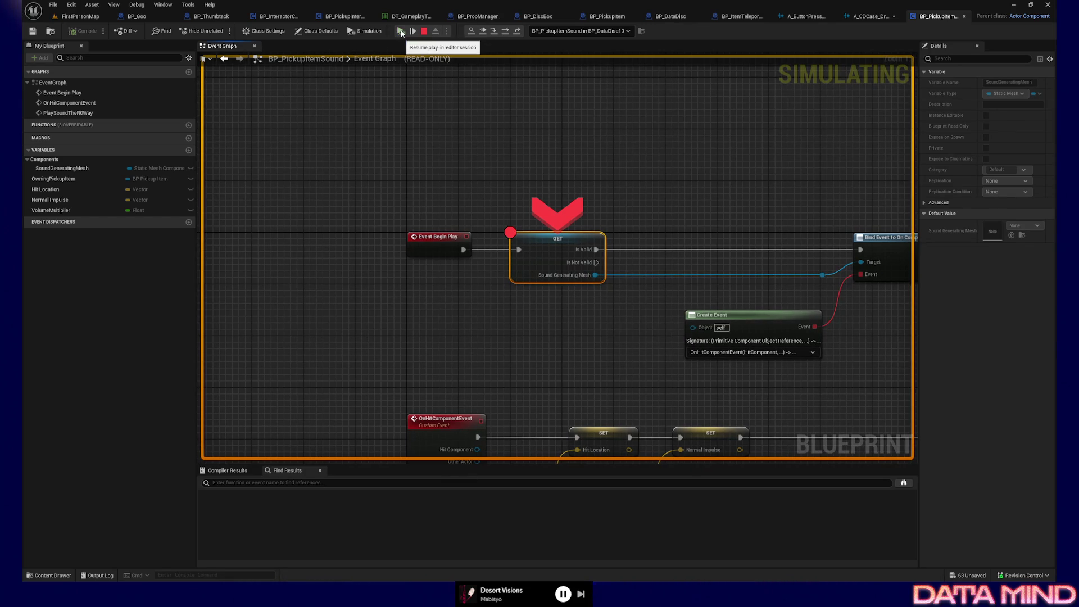
click(424, 31)
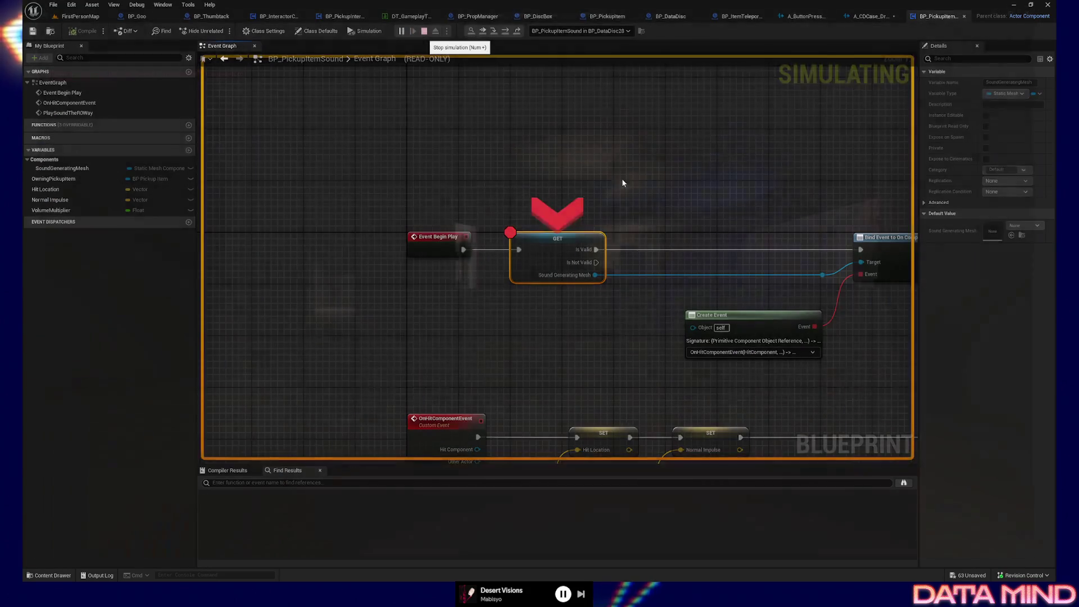
Move the breakpoint from the validated getter to the OnHitComponentEvent node.
key(F9)
drag(564, 177, 456, 136)
drag(607, 364, 621, 295)
click(312, 320)
key(F9)
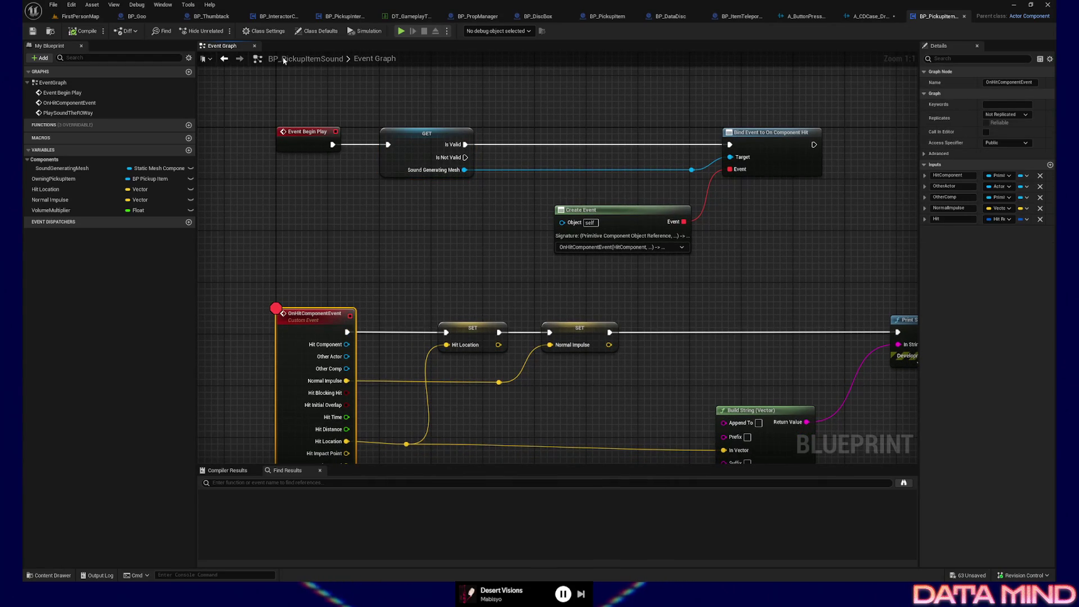
key(alt+p)
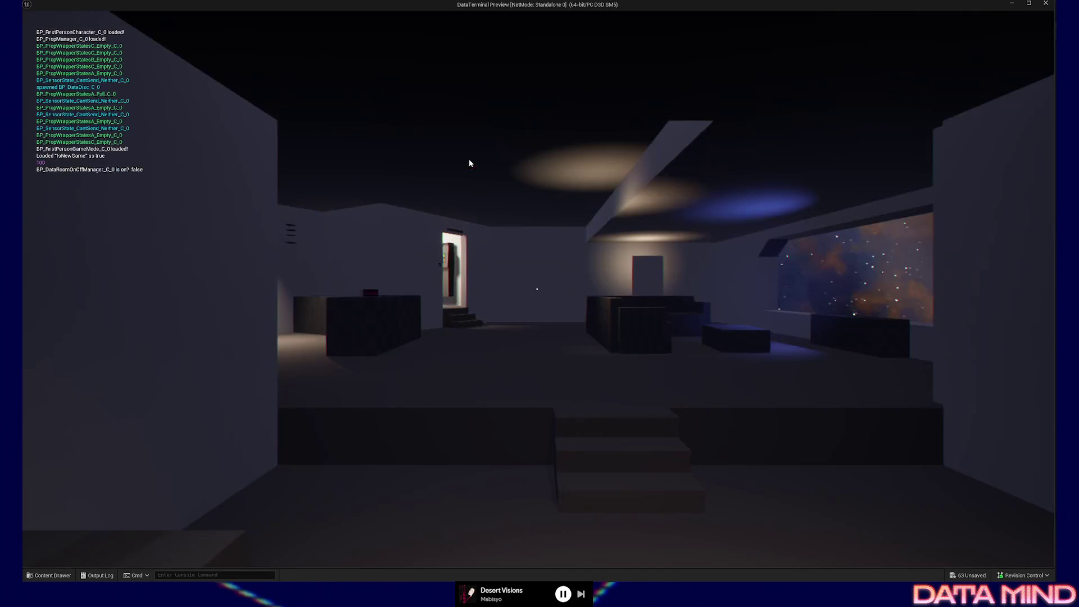
key(w)
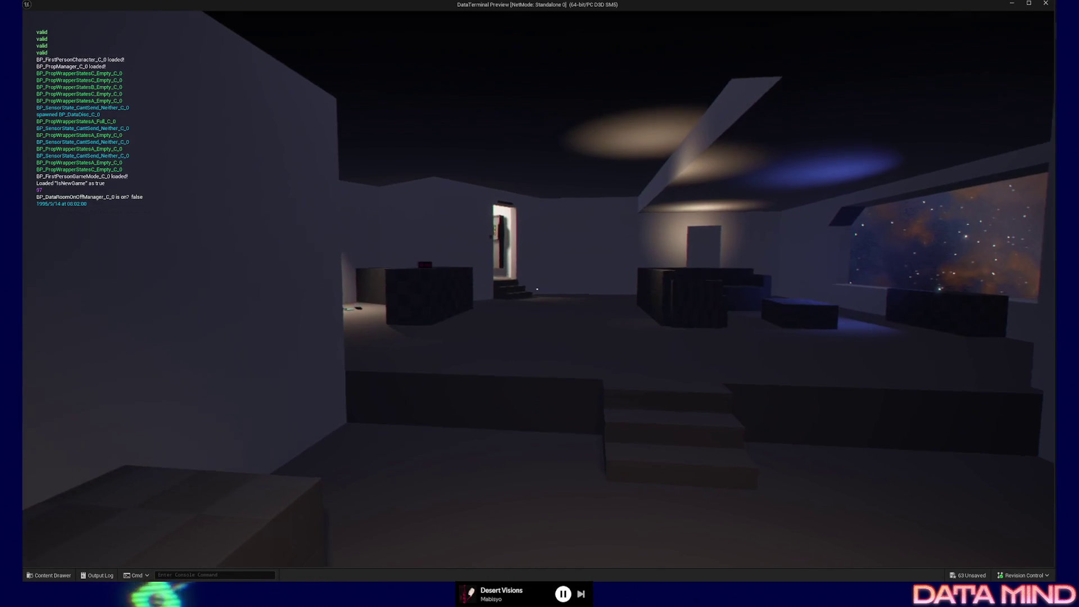
key(Escape)
click(534, 452)
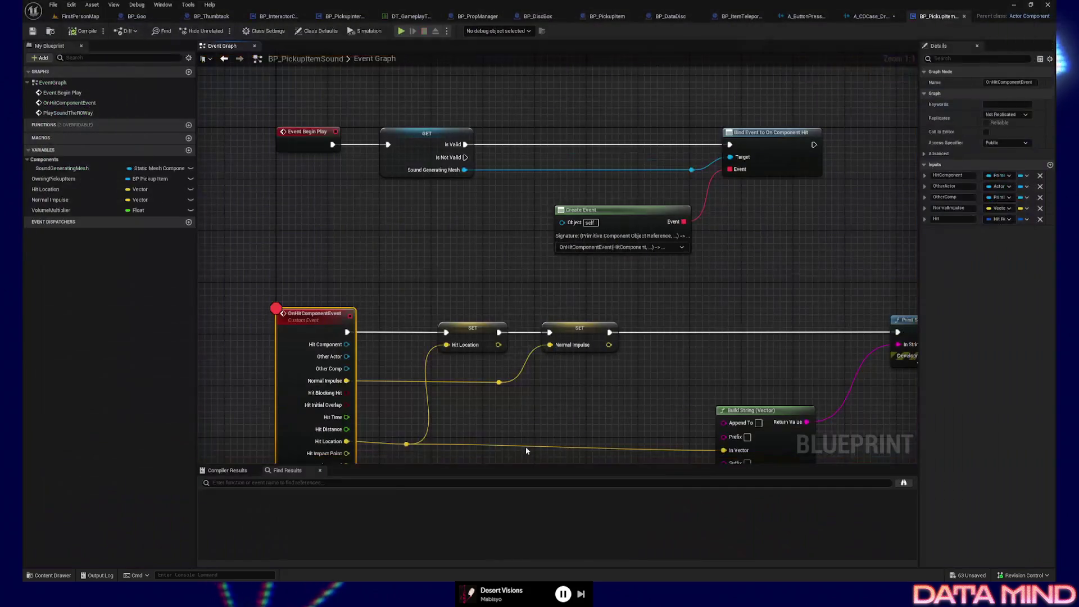
drag(423, 291, 446, 148)
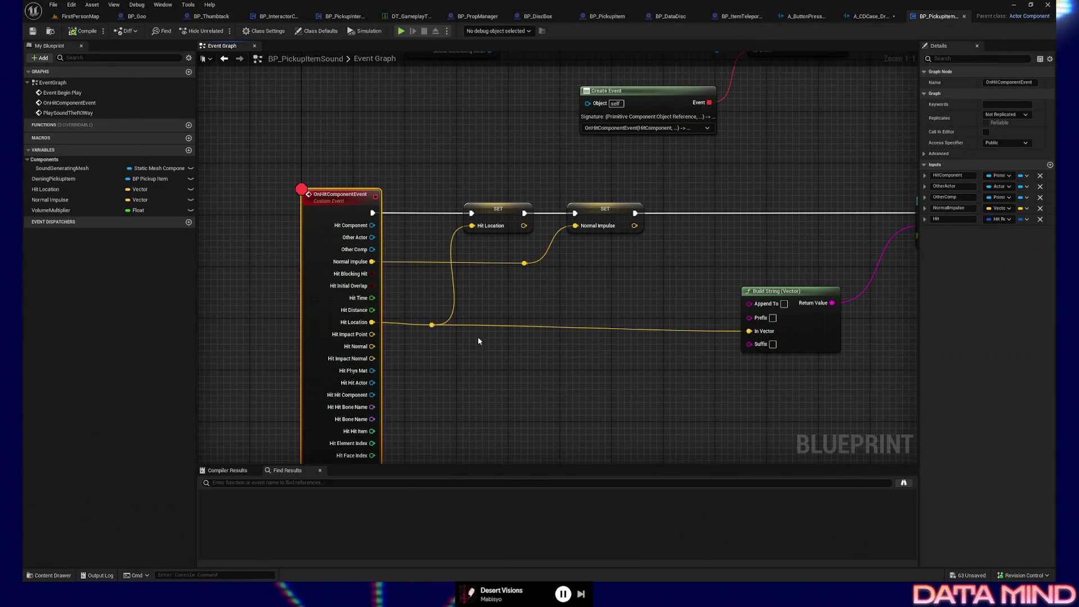
click(431, 326)
click(316, 308)
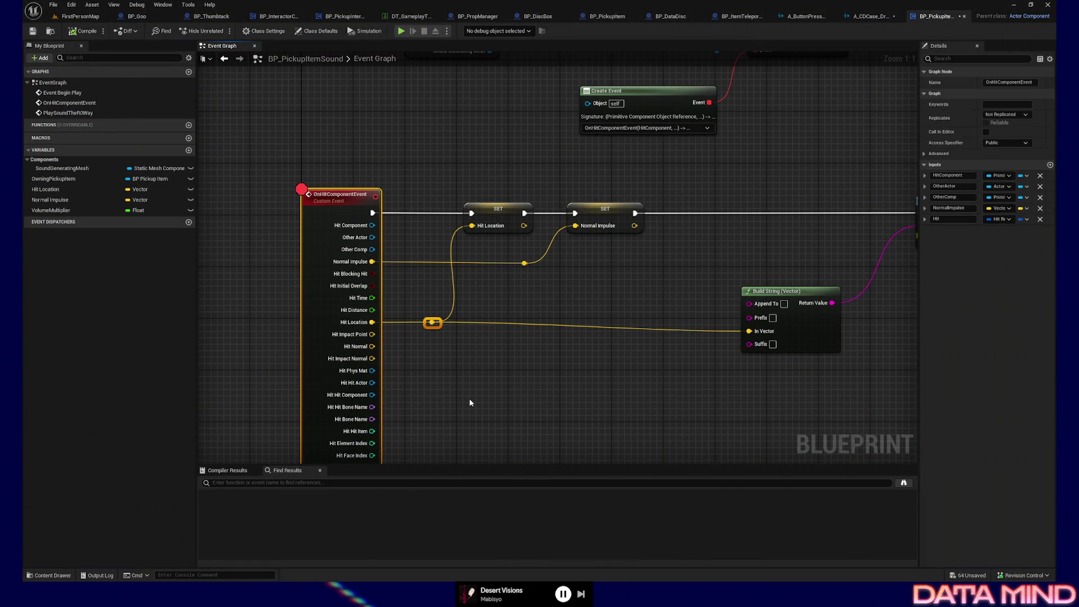